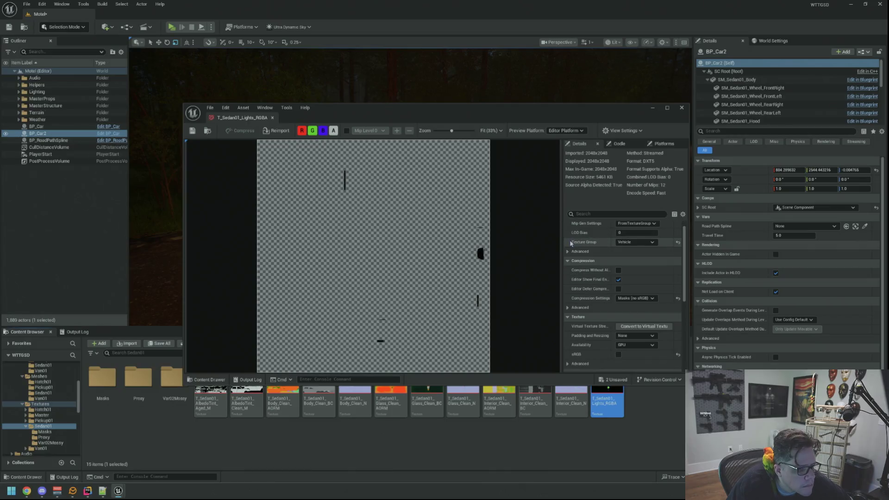
scroll(625, 250, down, 3)
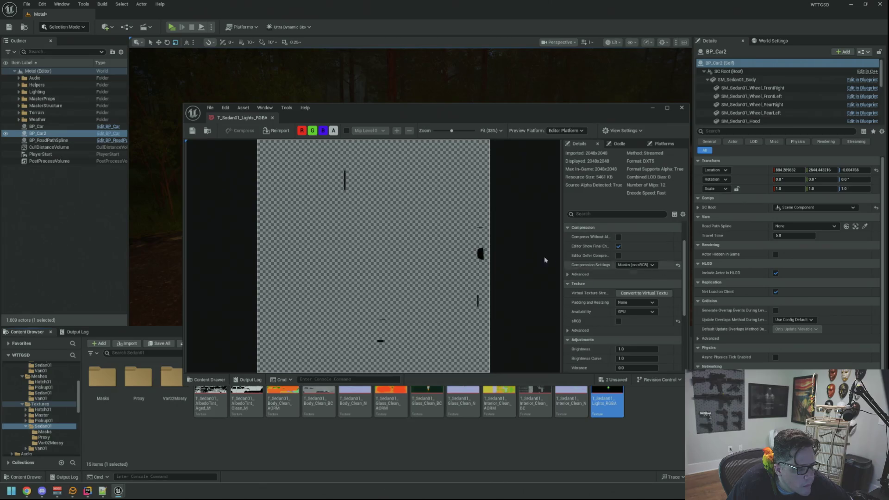
Hide the alpha channel so the preview shows the red, green and blue light masks.
click(333, 131)
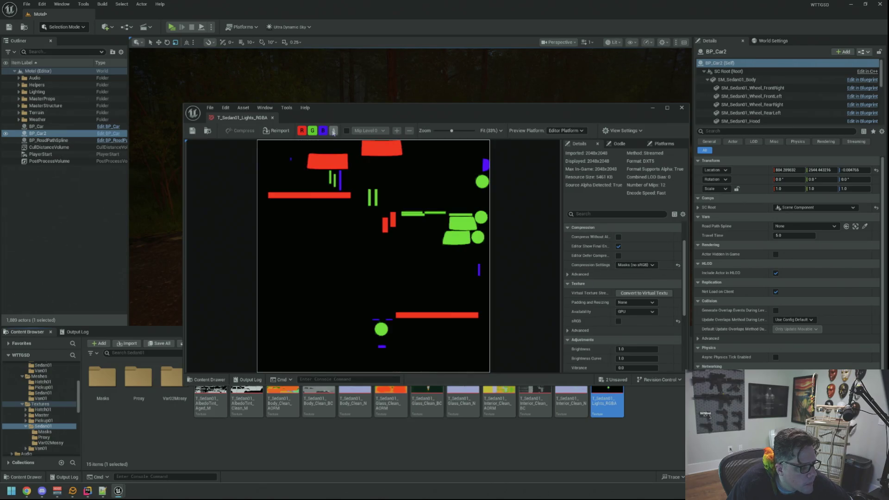
click(333, 131)
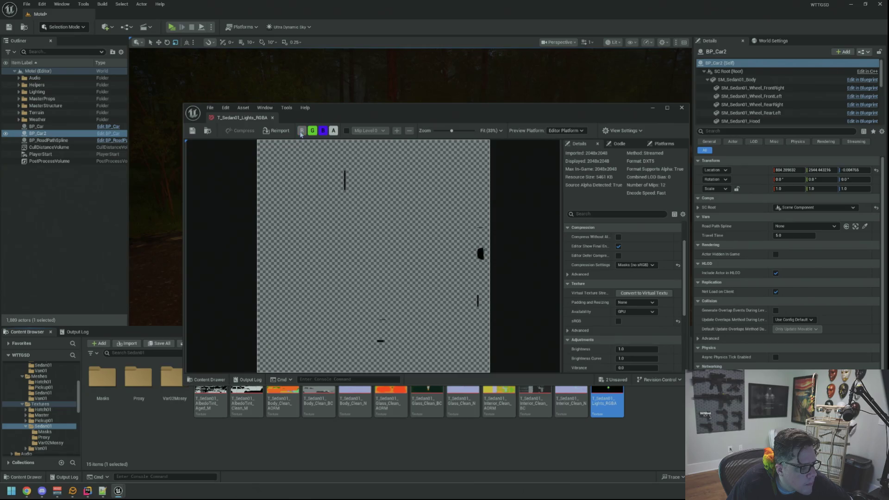
click(333, 131)
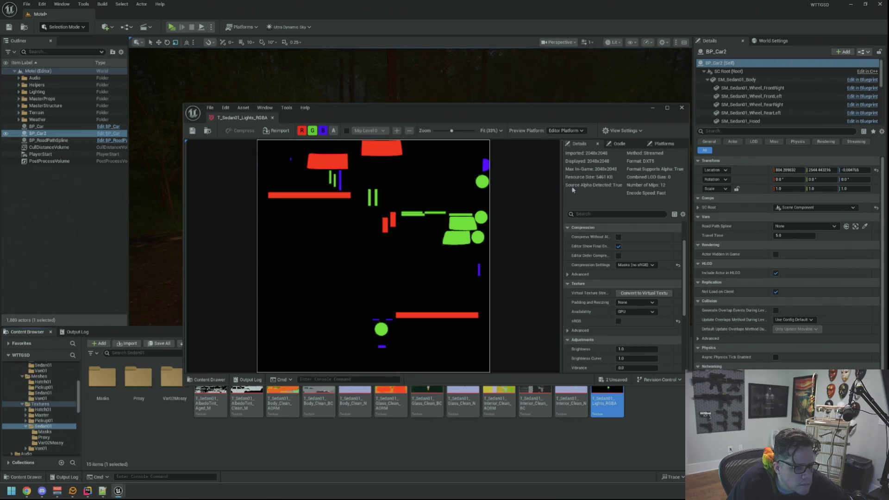
Review Texture Group (kept Vehicle) and advanced compression, then move the texture editor off the car.
scroll(609, 265, up, 2)
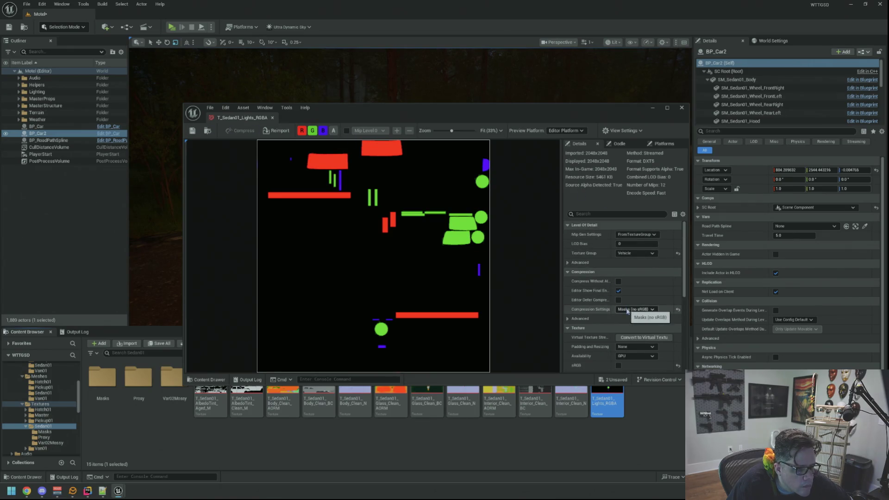
click(650, 254)
click(650, 254)
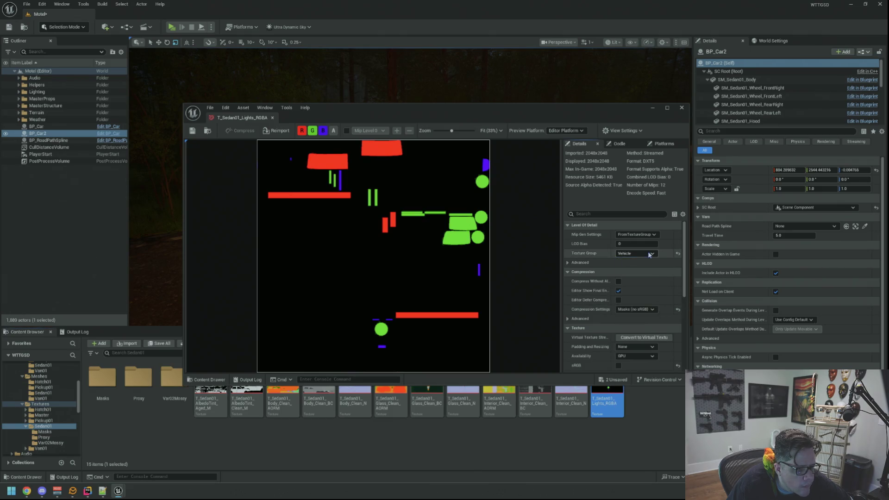
scroll(606, 273, down, 2)
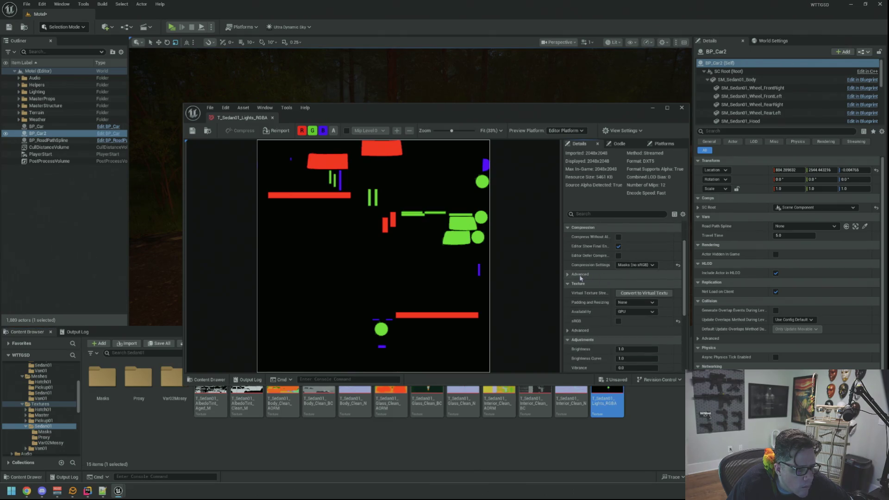
click(568, 275)
click(569, 275)
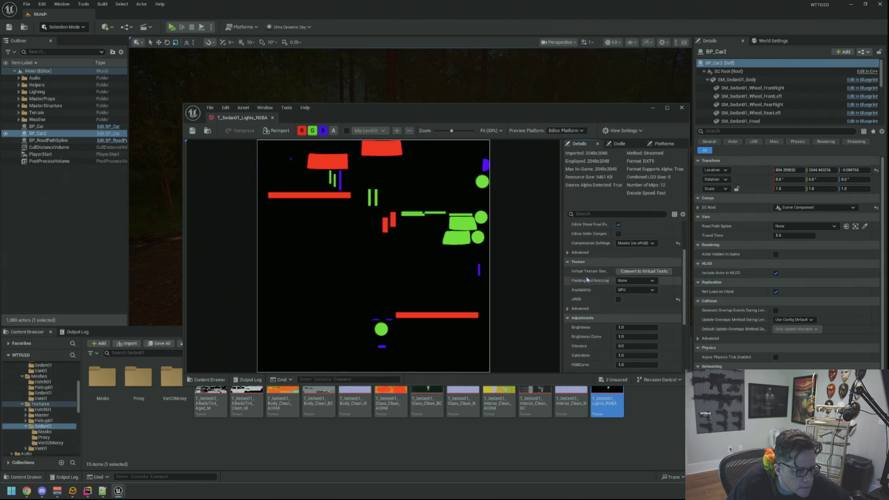
scroll(568, 280, down, 2)
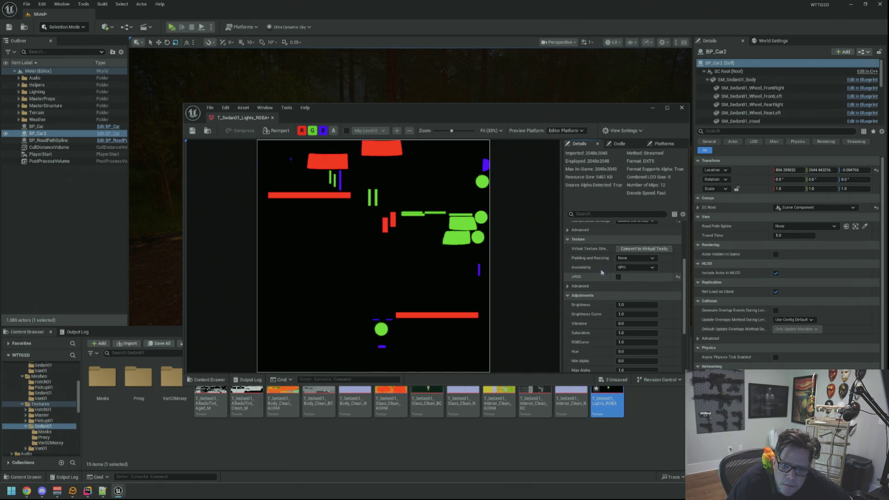
mouse_move(506, 117)
mouse_down()
mouse_move(545, 298)
mouse_move(555, 236)
mouse_move(793, 176)
mouse_up()
drag(641, 174, 449, 143)
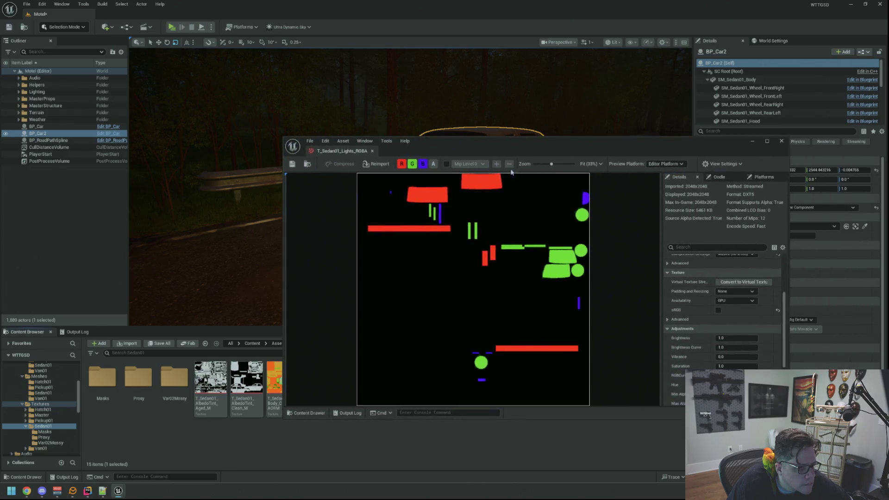
Toggle sRGB in the Texture section of T_Sedan01_Lights_RGBA.
scroll(693, 277, down, 2)
scroll(693, 278, up, 5)
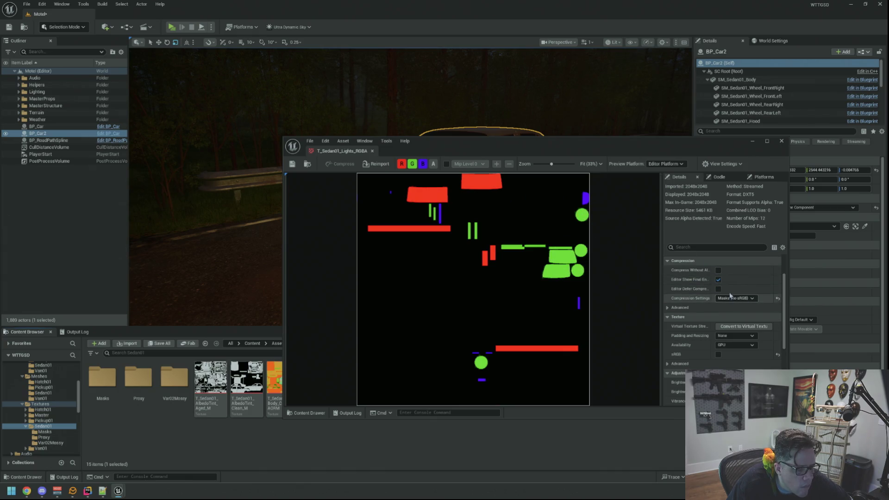
scroll(727, 292, down, 3)
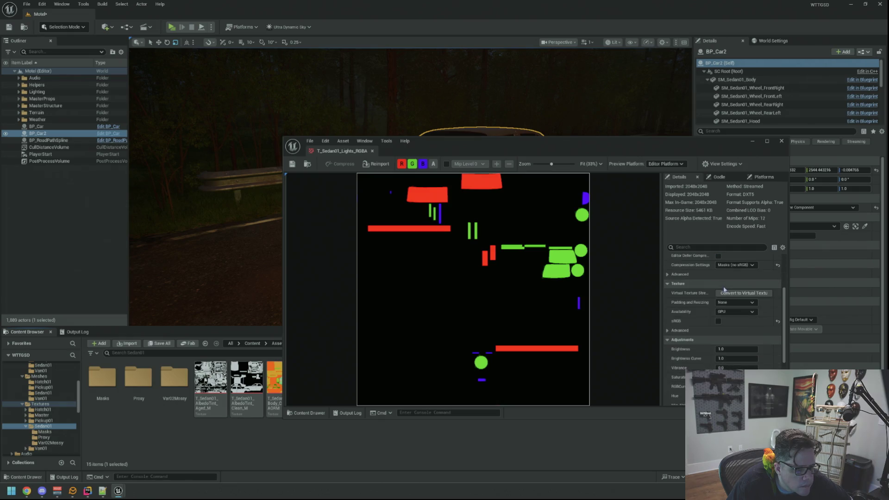
scroll(750, 319, up, 2)
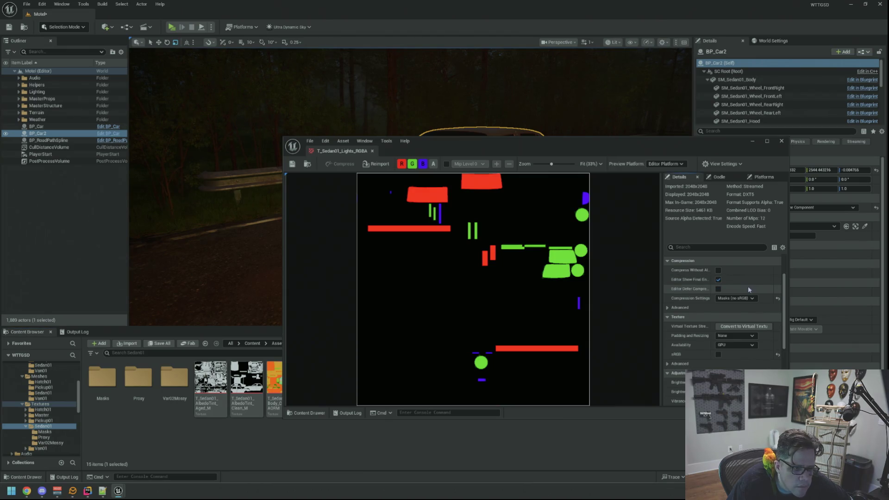
scroll(748, 285, down, 3)
click(718, 299)
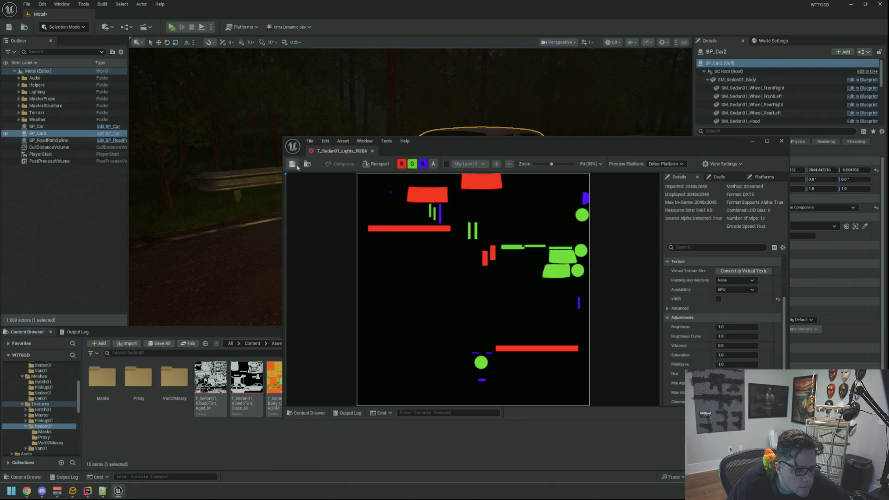
Move the texture editor aside and navigate back to the M_Master_Standard material.
scroll(702, 296, up, 5)
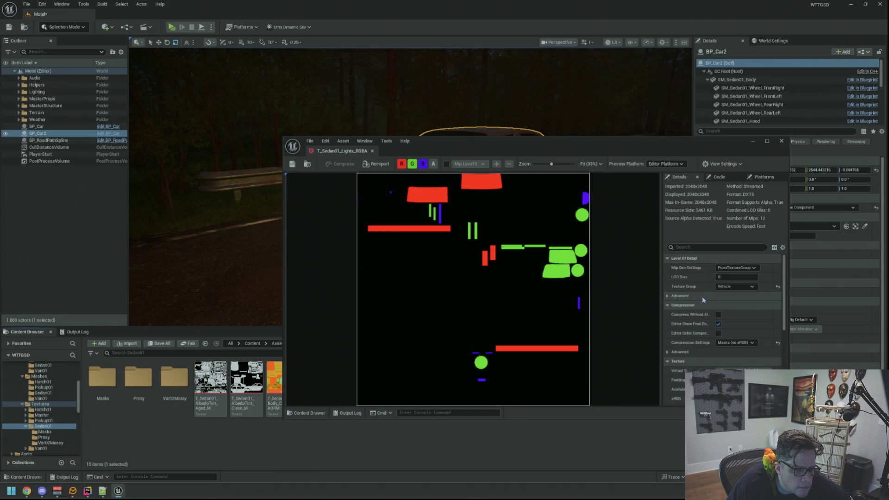
scroll(532, 260, down, 3)
scroll(519, 255, up, 4)
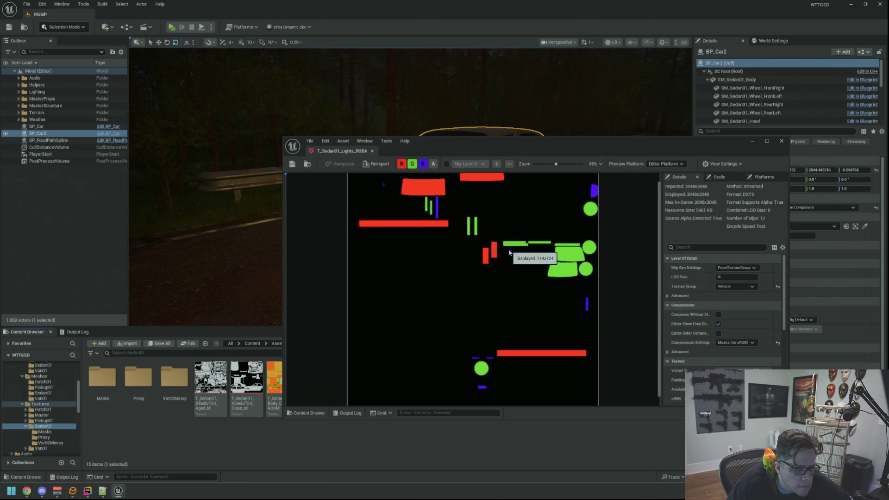
scroll(508, 251, down, 2)
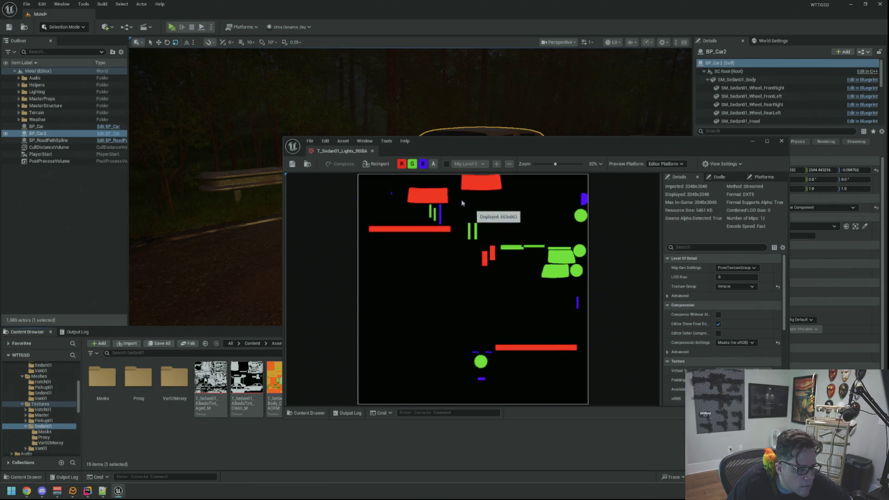
mouse_move(445, 150)
mouse_down()
mouse_move(419, 262)
mouse_move(421, 326)
mouse_move(407, 271)
mouse_move(462, 131)
mouse_move(373, 98)
mouse_move(351, 80)
mouse_up()
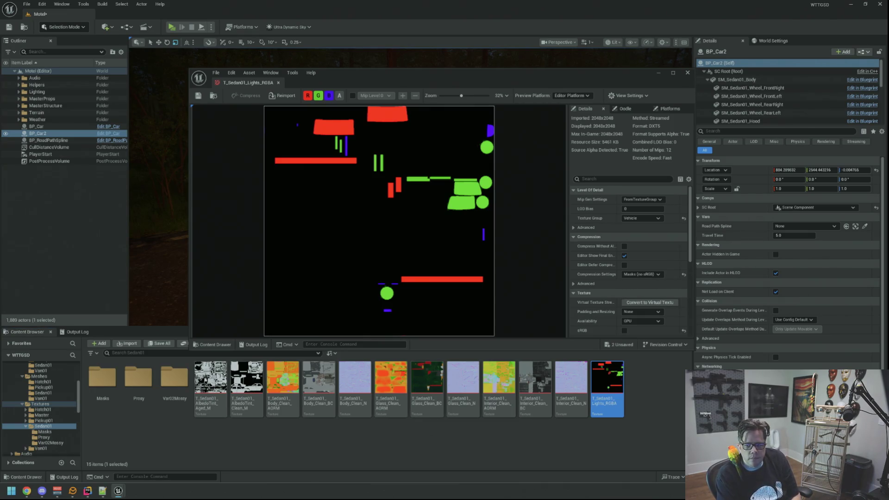
key(alt+Left)
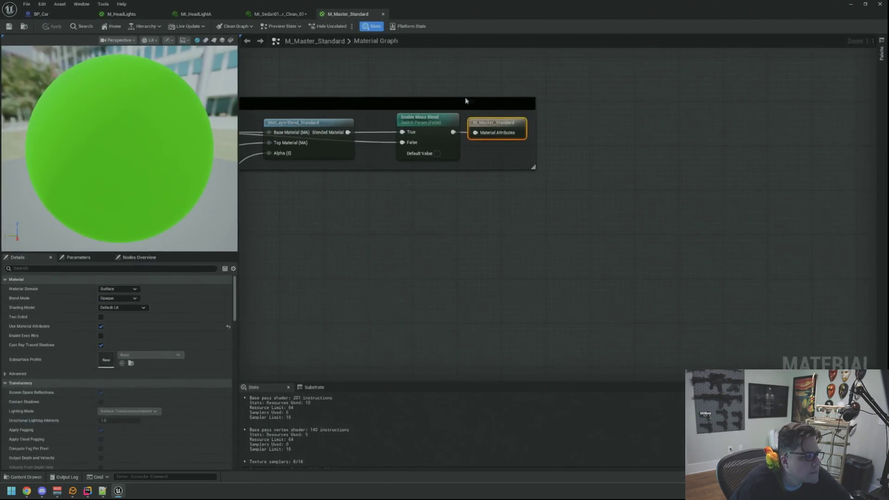
Pan the material graph until the Emissive Mask and Enable Emissive nodes are visible.
scroll(465, 101, down, 5)
scroll(494, 197, up, 3)
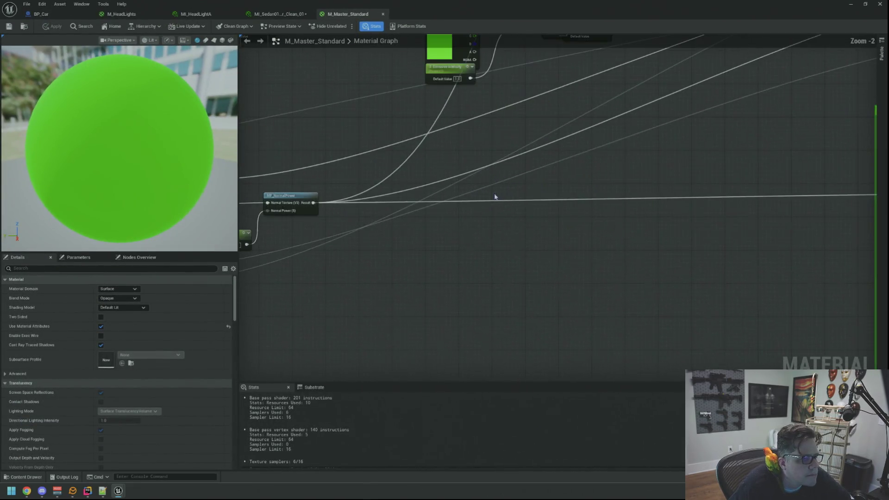
scroll(494, 197, down, 3)
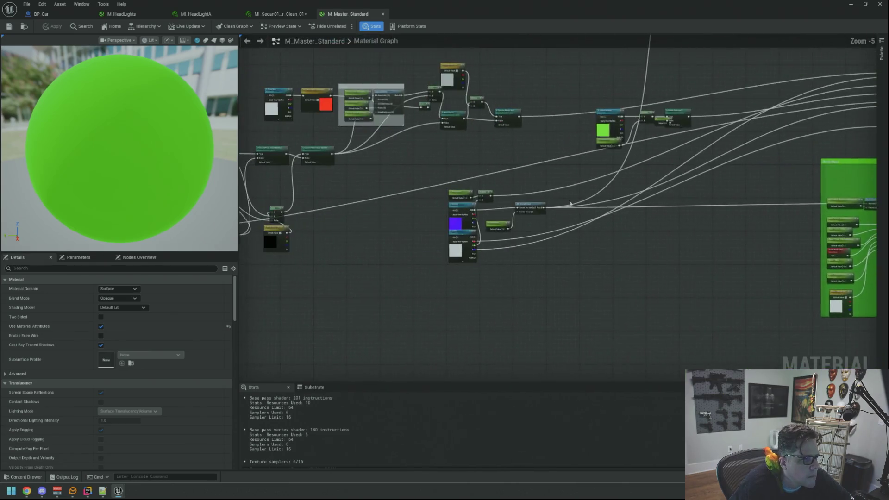
scroll(495, 191, up, 2)
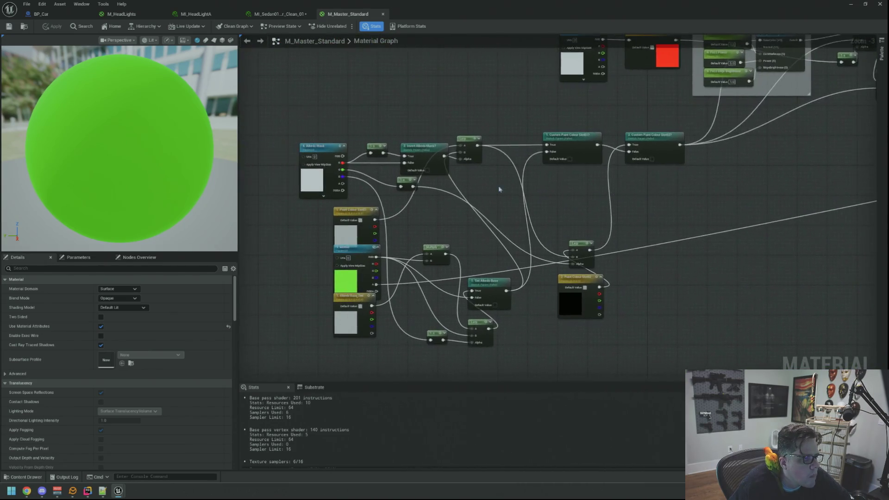
drag(499, 188, 561, 188)
mouse_move(517, 230)
mouse_down()
mouse_move(517, 196)
mouse_move(455, 258)
mouse_move(408, 336)
mouse_move(315, 345)
mouse_move(183, 335)
mouse_up()
mouse_move(660, 201)
mouse_down()
mouse_move(512, 220)
mouse_move(504, 196)
mouse_move(443, 218)
mouse_up()
scroll(512, 220, up, 3)
Rearrange the Enable Emissive, constant 0 and Emissive Mask nodes in the graph.
mouse_move(571, 153)
mouse_down()
mouse_move(598, 164)
mouse_move(621, 143)
mouse_up()
mouse_move(523, 175)
mouse_down()
mouse_move(532, 219)
mouse_move(499, 198)
mouse_up()
drag(447, 230, 506, 224)
mouse_move(413, 154)
mouse_down()
mouse_move(412, 123)
mouse_move(410, 137)
mouse_up()
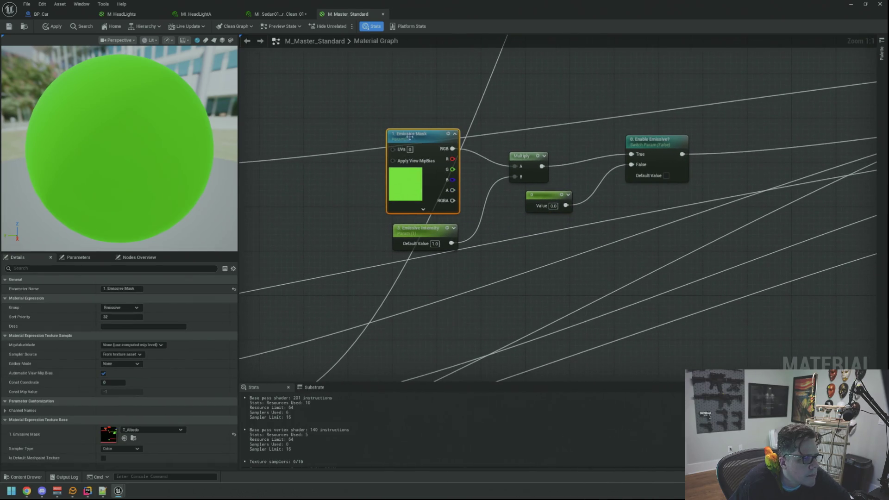
click(347, 189)
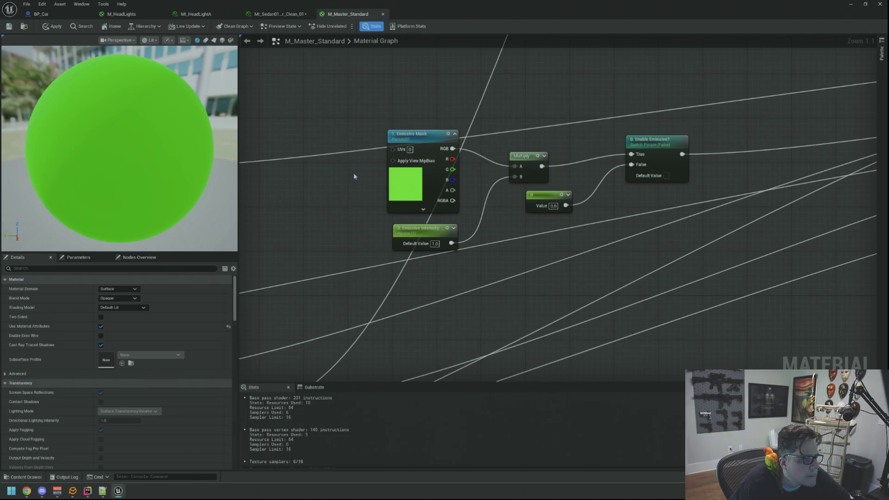
Set the Emissive Mask parameter's Sampler Type to Alpha and apply the material.
click(423, 133)
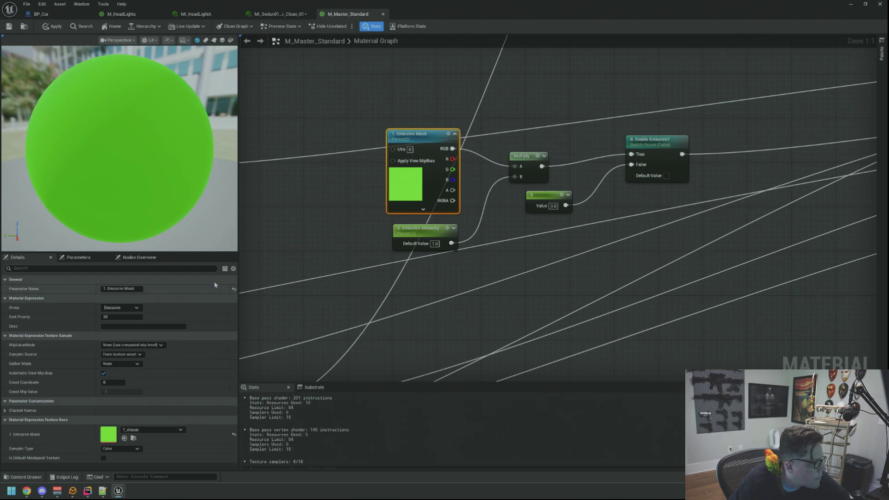
click(128, 449)
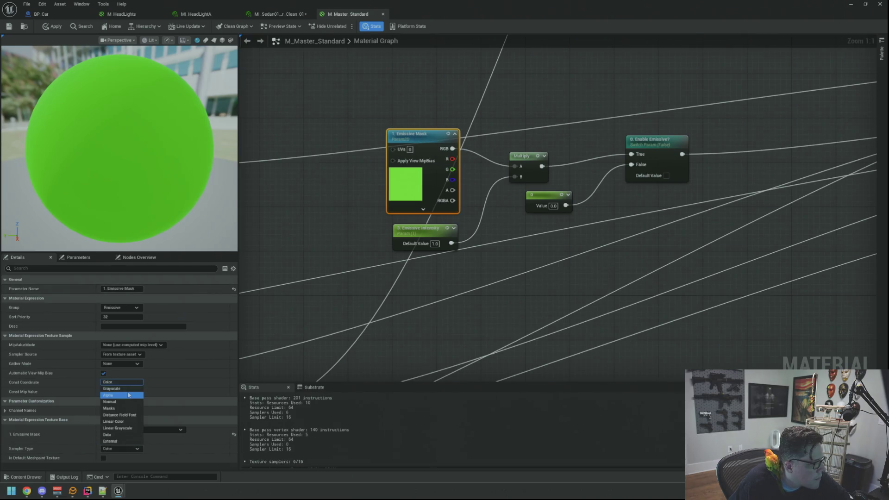
click(129, 395)
click(56, 26)
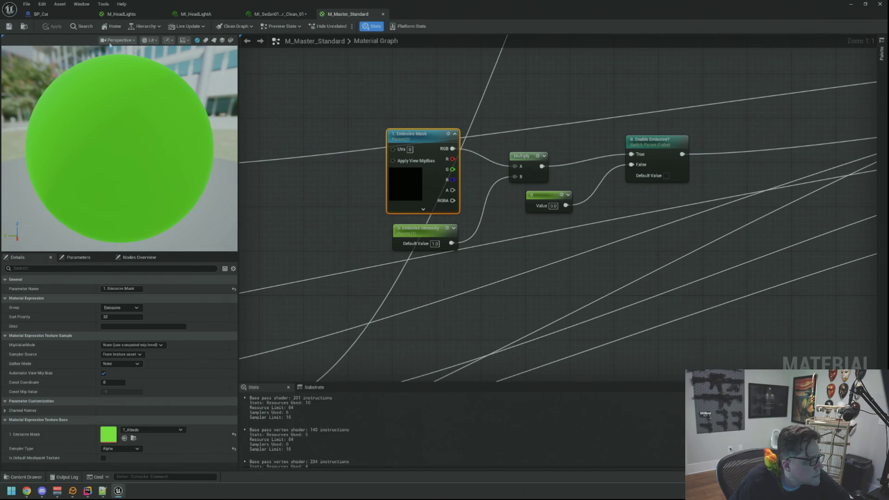
Save the MI_Sedan01 body material instance and restore the editor window.
click(272, 15)
click(14, 30)
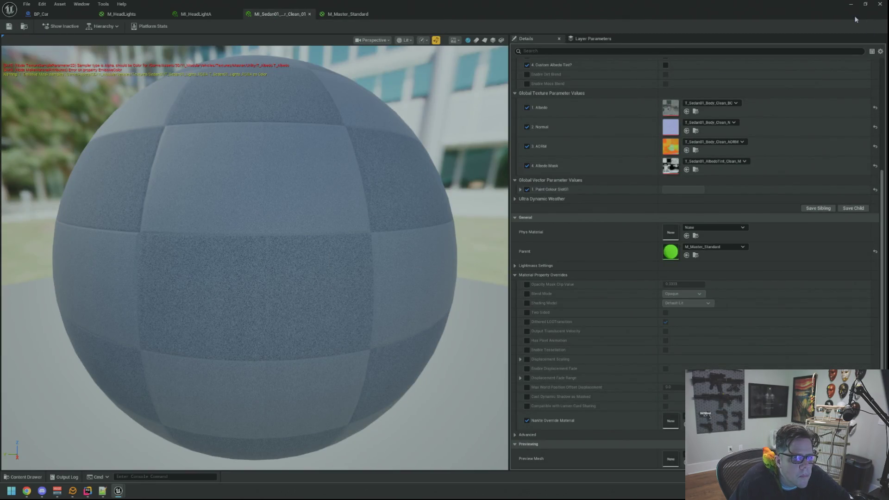
click(864, 5)
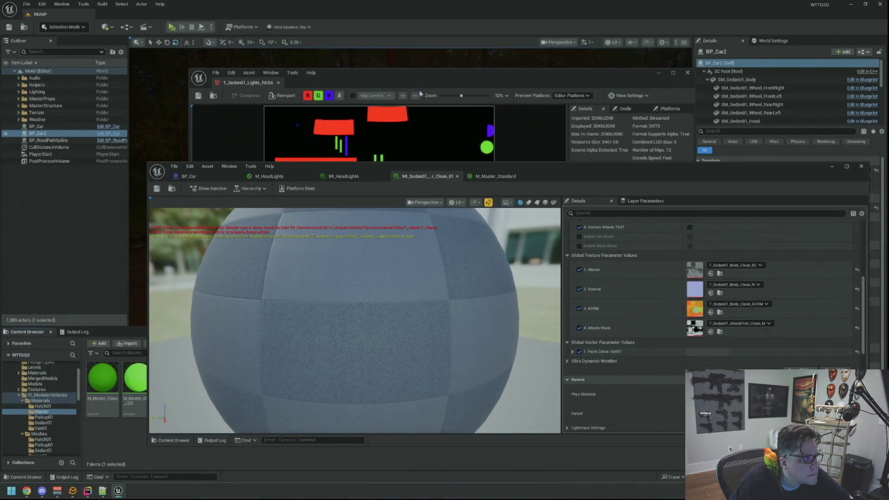
Move the T_Sedan01_Lights_RGBA window aside and return to the M_Master_Standard graph.
drag(416, 73, 647, 246)
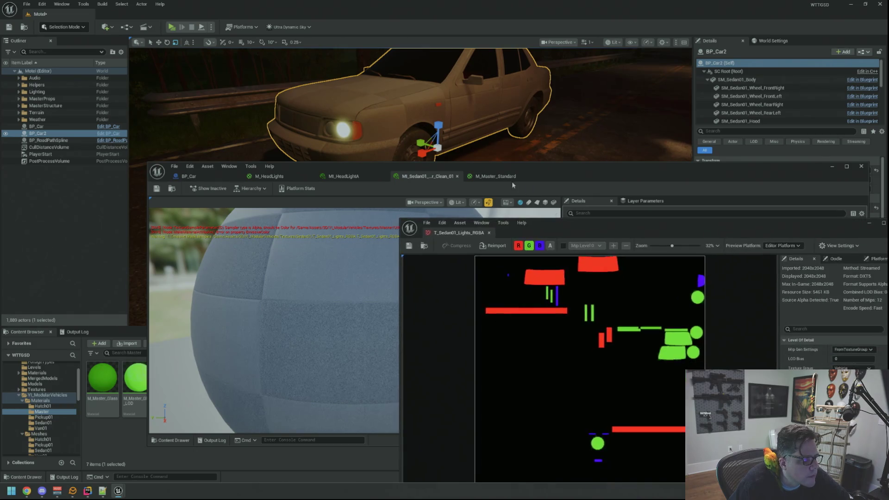
click(509, 177)
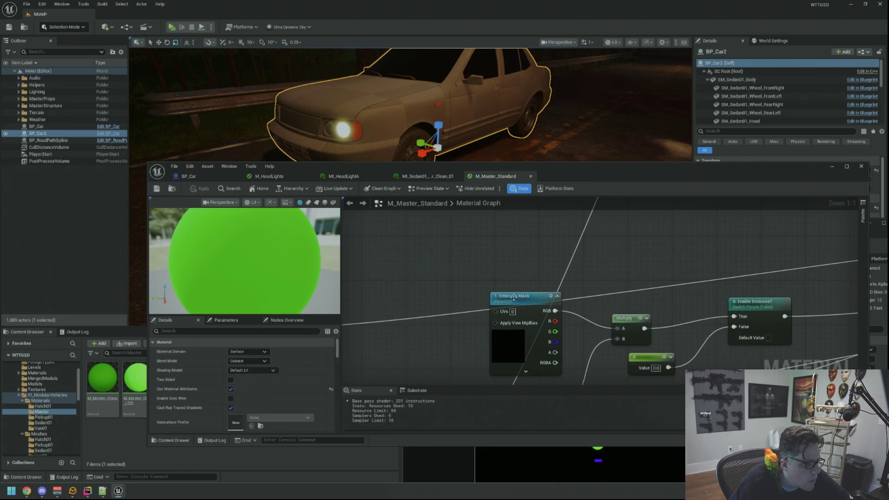
Set the Emissive Mask Sampler Type back to Color and apply the material.
scroll(274, 379, down, 2)
scroll(294, 390, up, 2)
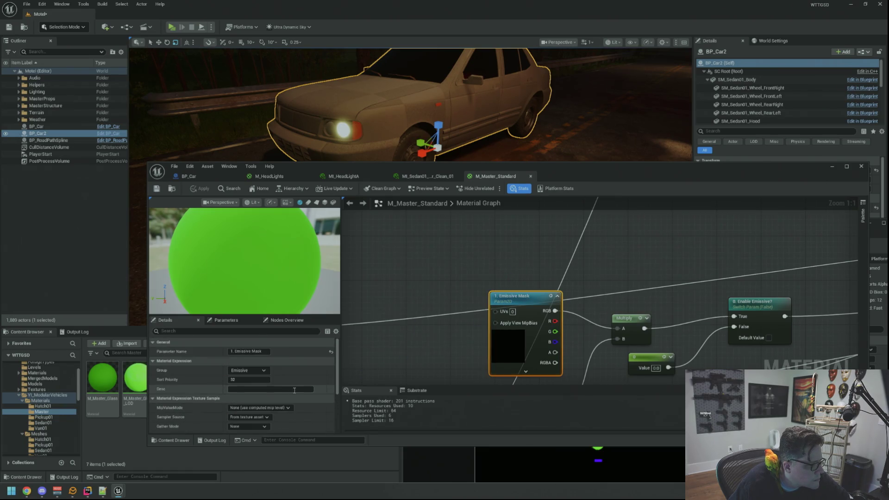
scroll(311, 363, down, 6)
scroll(312, 363, down, 3)
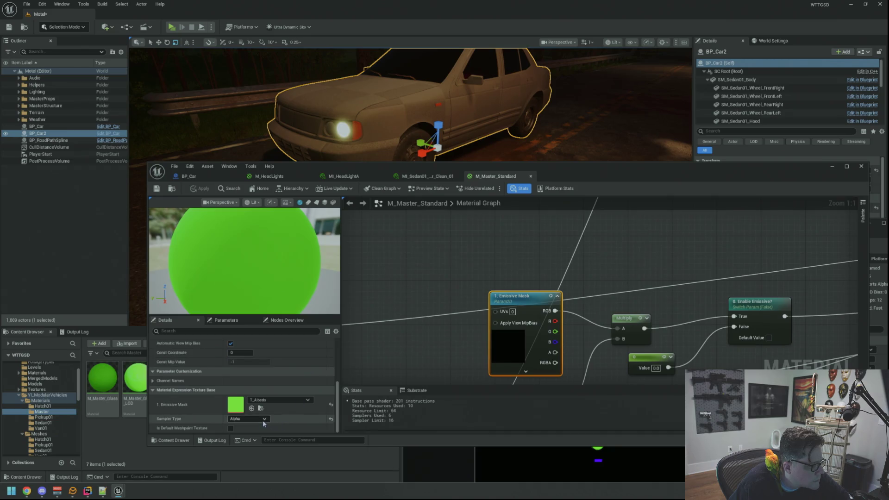
click(263, 420)
click(252, 353)
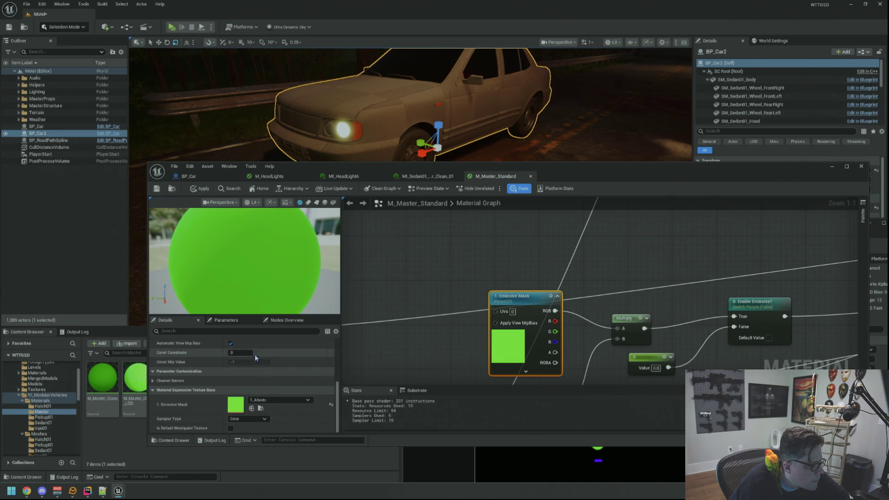
click(200, 188)
Pan the graph to inspect the Emissive Mask, Multiply and Enable Emissive chain to the output.
click(425, 231)
mouse_move(437, 249)
mouse_down()
mouse_move(420, 260)
mouse_move(556, 260)
mouse_move(546, 264)
mouse_move(578, 276)
mouse_move(476, 281)
mouse_up()
mouse_move(578, 284)
mouse_down()
mouse_move(529, 281)
mouse_move(562, 291)
mouse_move(656, 291)
mouse_up()
drag(460, 297, 546, 301)
mouse_move(379, 297)
mouse_down()
mouse_move(528, 284)
mouse_move(577, 293)
mouse_move(551, 258)
mouse_up()
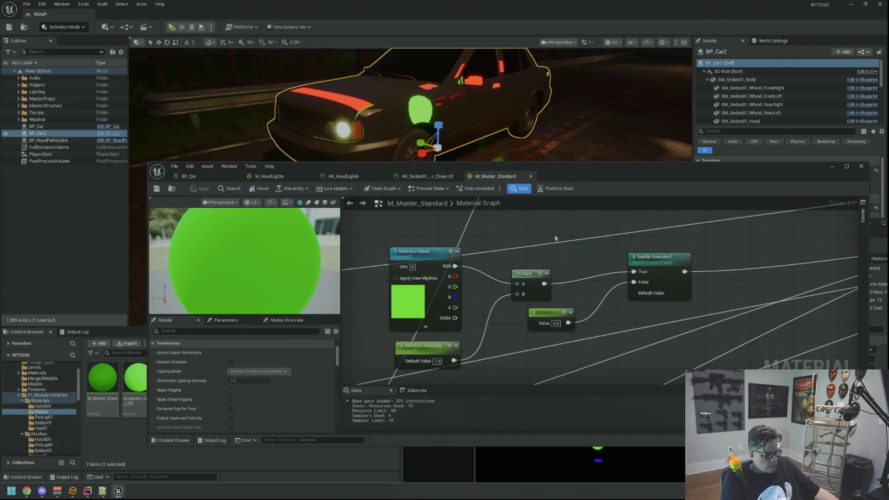
drag(378, 180, 264, 130)
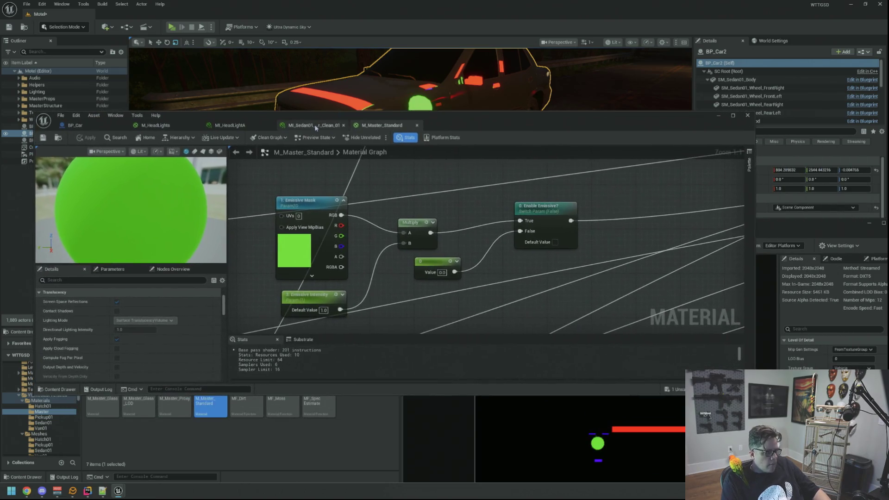
Orbit the instance preview sphere, then frame the selected car in the level.
scroll(288, 252, down, 5)
mouse_move(288, 253)
mouse_down()
mouse_move(324, 245)
mouse_move(329, 231)
mouse_move(337, 271)
mouse_move(357, 285)
mouse_move(370, 278)
mouse_move(361, 278)
mouse_up()
scroll(558, 271, up, 3)
scroll(558, 271, up, 4)
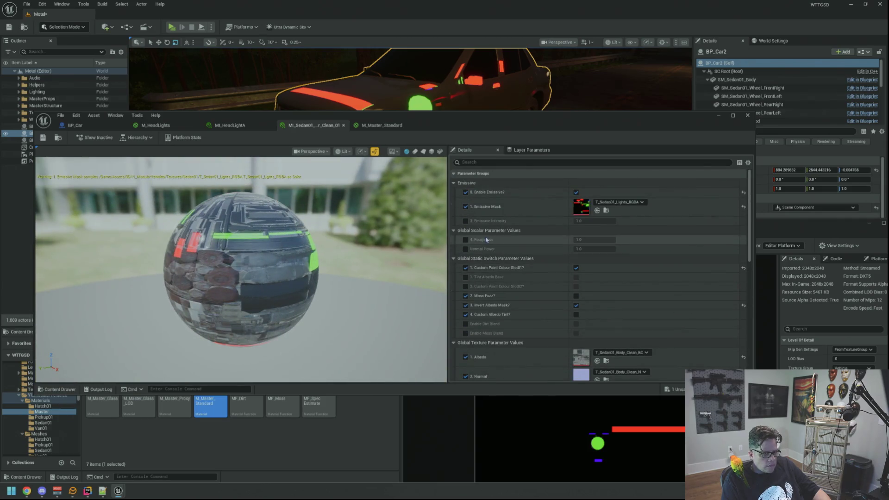
mouse_move(399, 115)
mouse_down()
mouse_move(446, 179)
mouse_move(444, 195)
mouse_up()
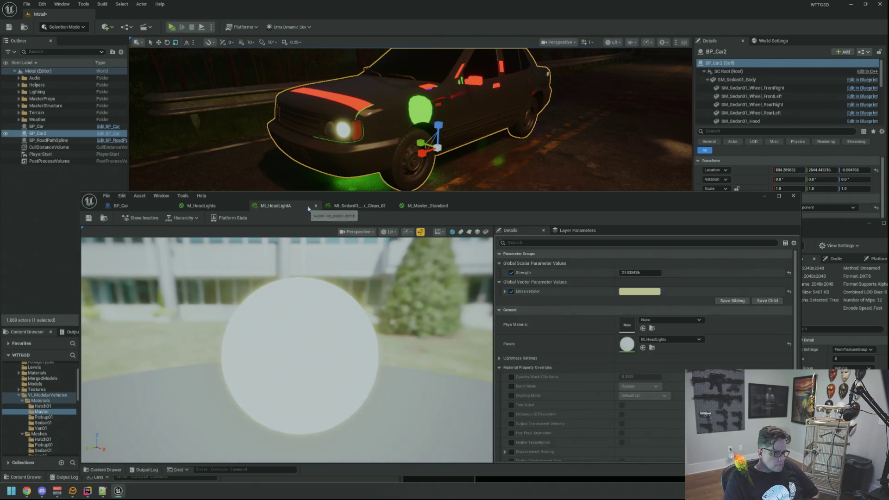
key(f)
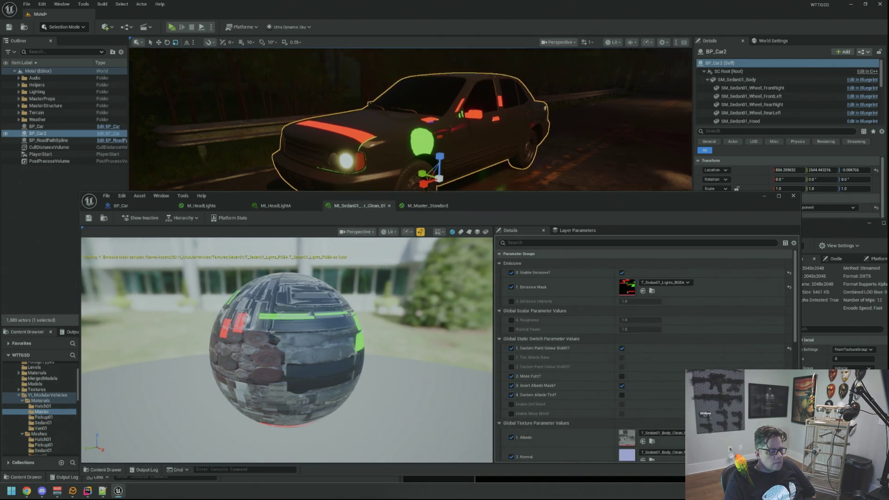
Reposition the instance editor and re-angle the preview so the glowing car stays visible.
drag(488, 206, 467, 83)
mouse_move(266, 226)
mouse_down()
mouse_move(227, 225)
mouse_move(268, 217)
mouse_move(220, 226)
mouse_up()
scroll(266, 227, up, 5)
scroll(244, 220, down, 6)
scroll(269, 216, up, 2)
mouse_move(472, 74)
mouse_down()
mouse_move(477, 185)
mouse_move(491, 243)
mouse_move(511, 184)
mouse_up()
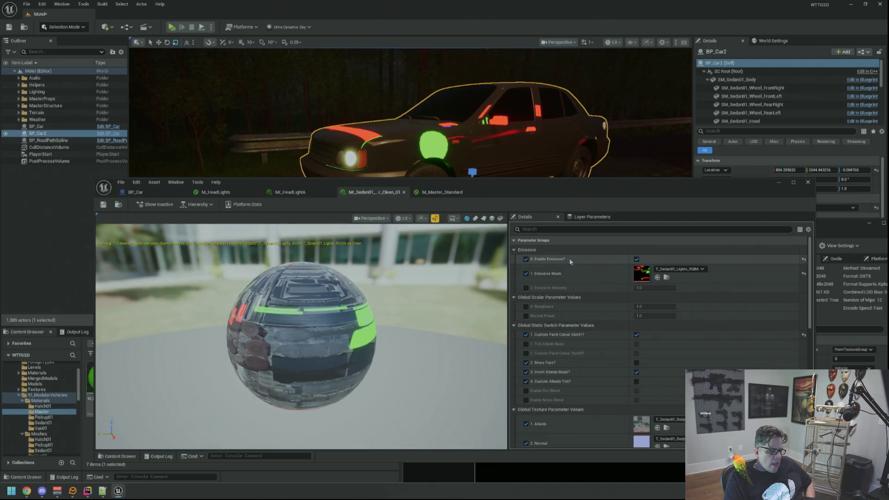
Clear the Emissive Mask override, disable Enable Emissive and its override, and save the instance.
click(527, 273)
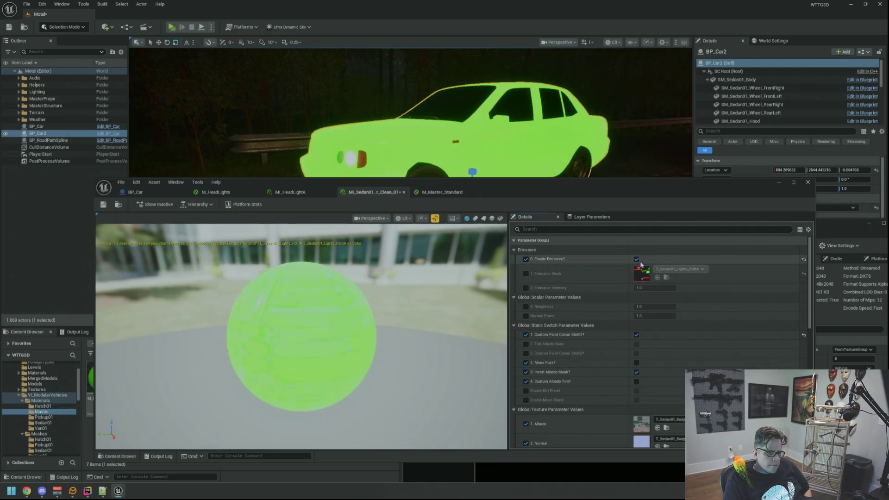
click(636, 259)
click(526, 260)
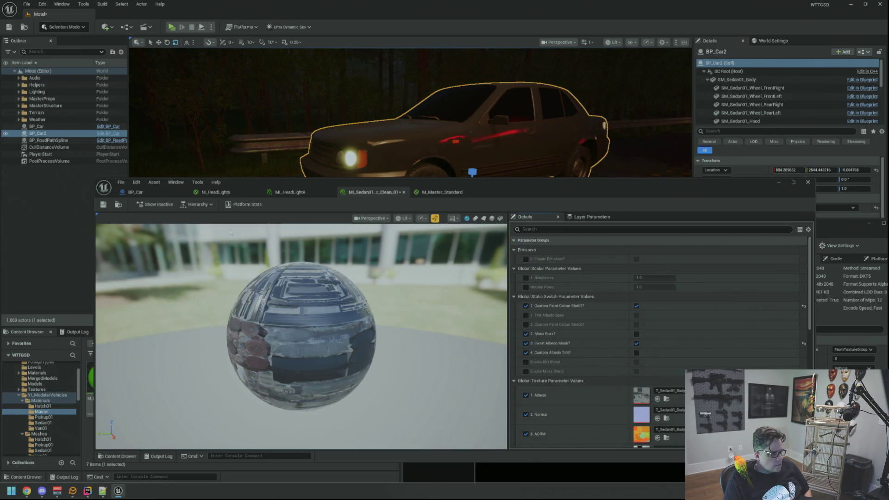
click(103, 204)
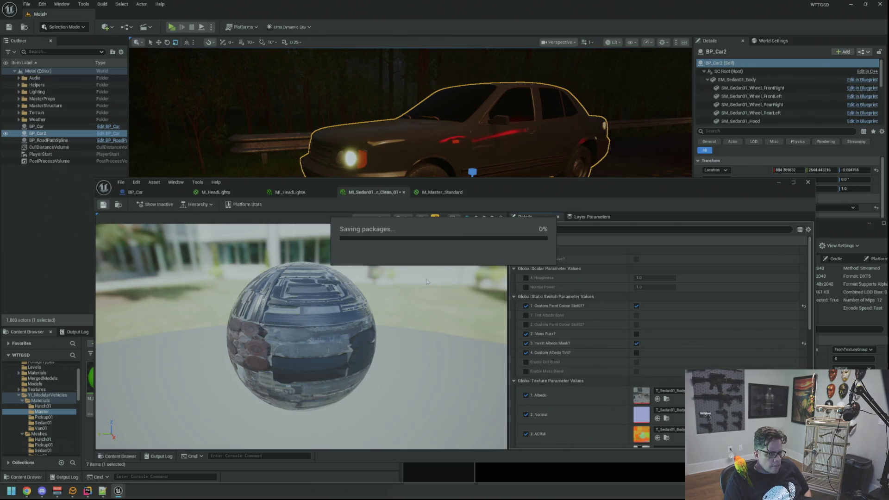
click(448, 194)
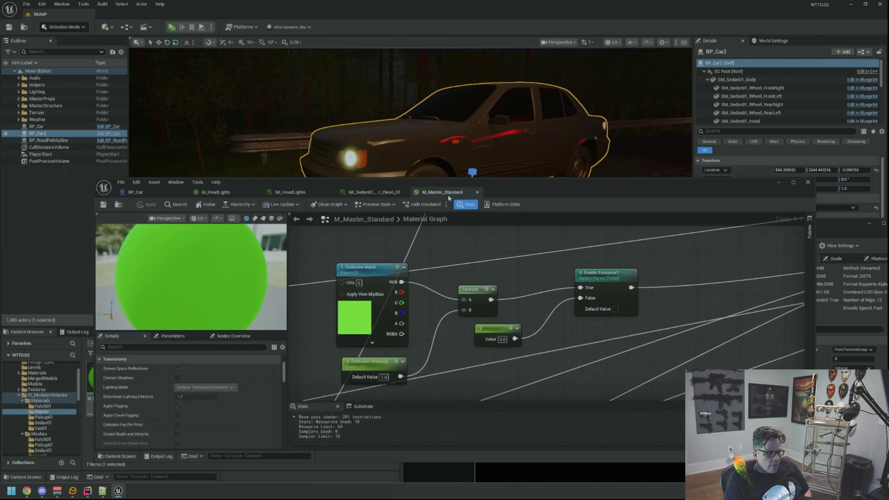
scroll(447, 271, down, 5)
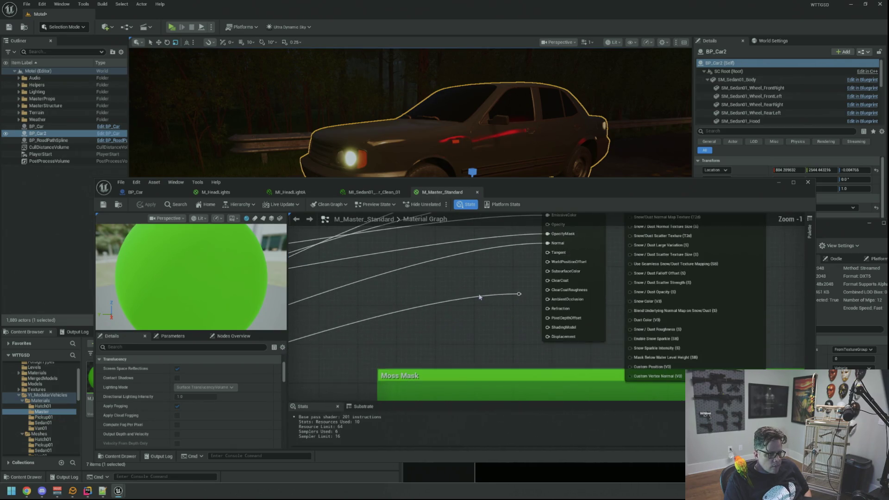
scroll(446, 287, down, 3)
scroll(532, 329, up, 3)
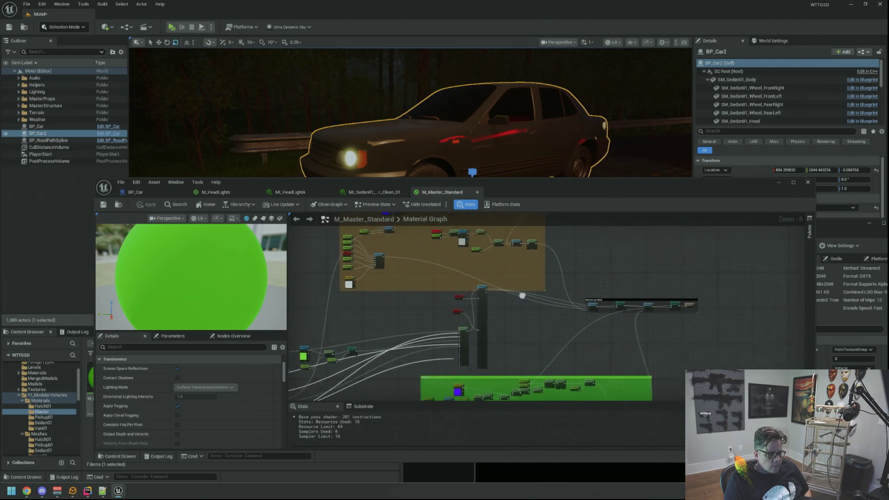
scroll(410, 258, up, 4)
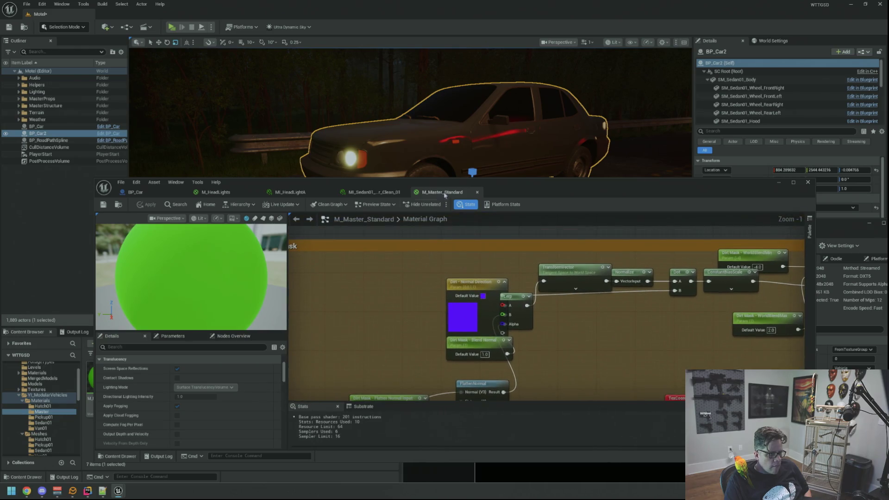
click(296, 194)
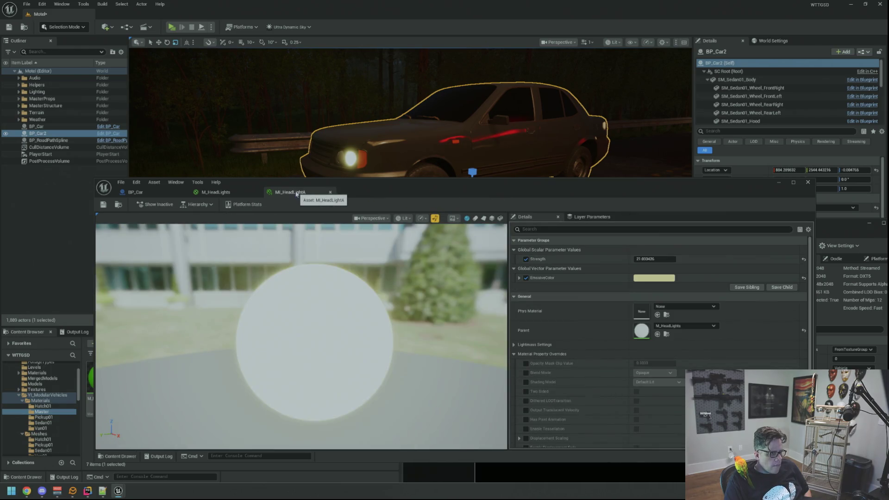
Move the BP_Car Blueprint window aside, close the lights mask texture editor and deselect the car.
click(136, 191)
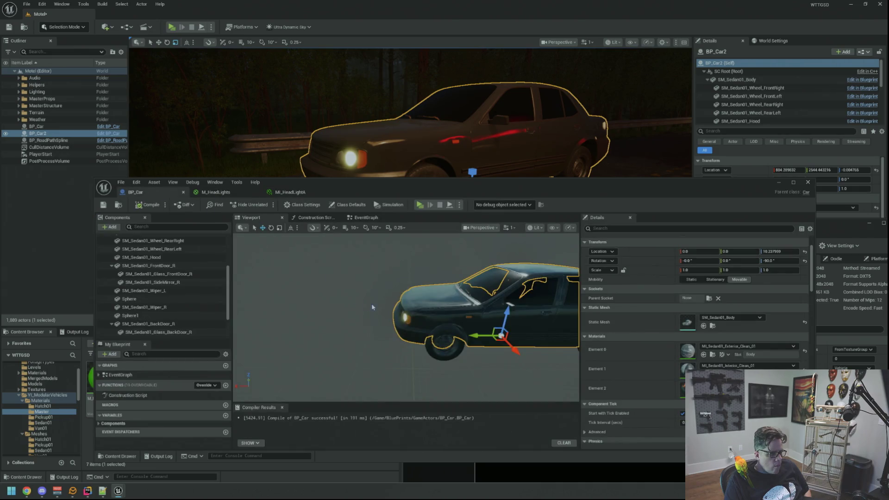
mouse_move(368, 186)
mouse_down()
mouse_move(735, 231)
mouse_move(514, 193)
mouse_up()
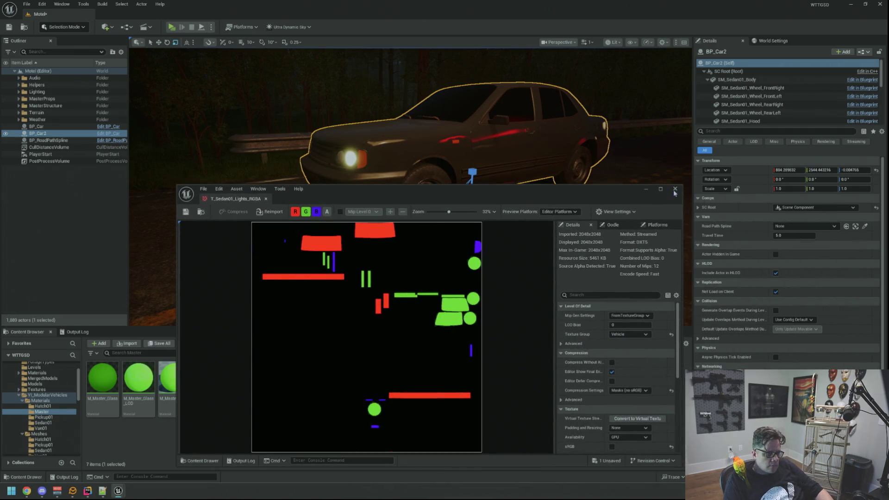
click(672, 191)
key(Escape)
Fly the viewport camera round to face the sedan's glowing headlights head-on.
mouse_move(334, 198)
mouse_down()
mouse_move(380, 199)
mouse_move(380, 152)
mouse_move(454, 153)
mouse_up()
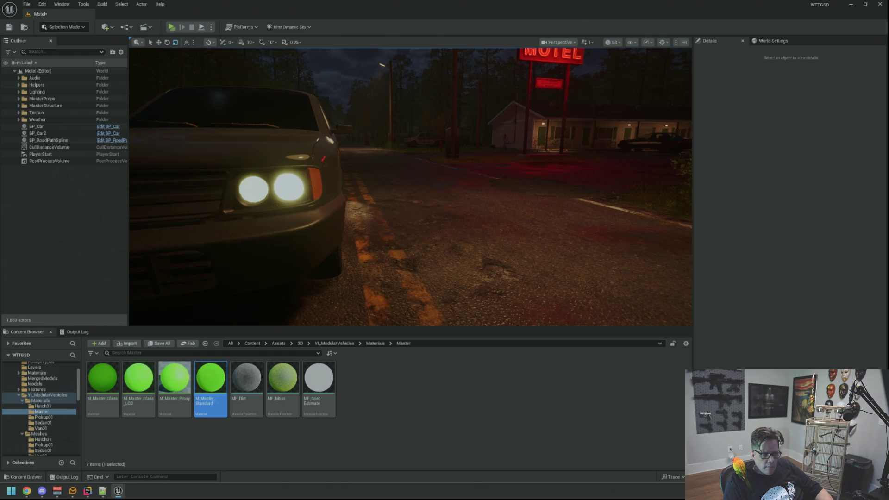
Jump to camera bookmark 1 for a wider shot of the car and motel sign.
key(1)
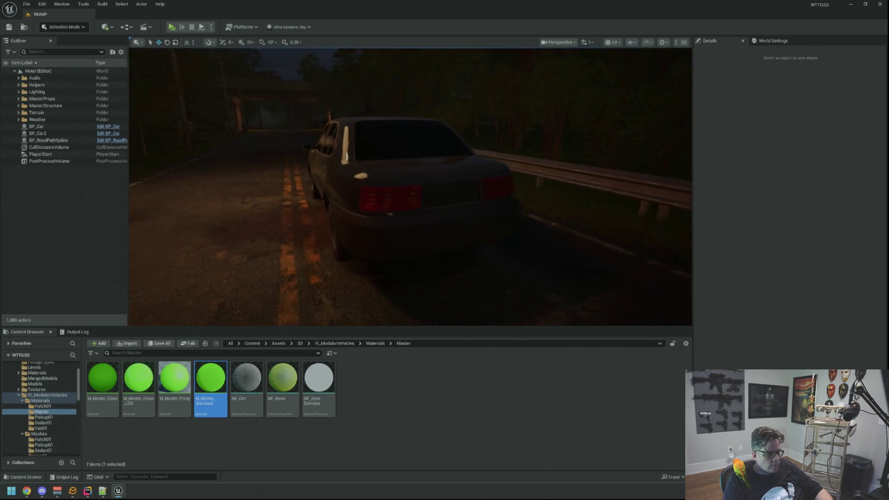
Save the Motel level to /Game/Maps/Motel while reviewing the sedan's glowing headlights.
key(ctrl+s)
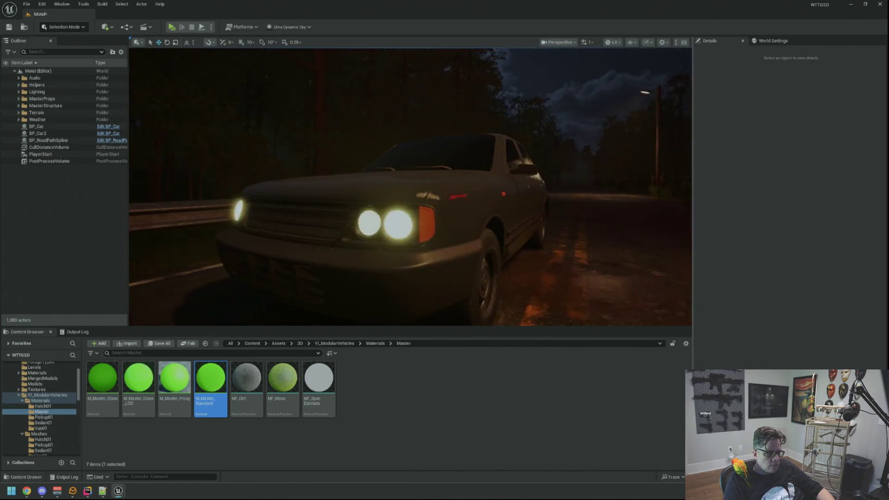
key(ctrl+s)
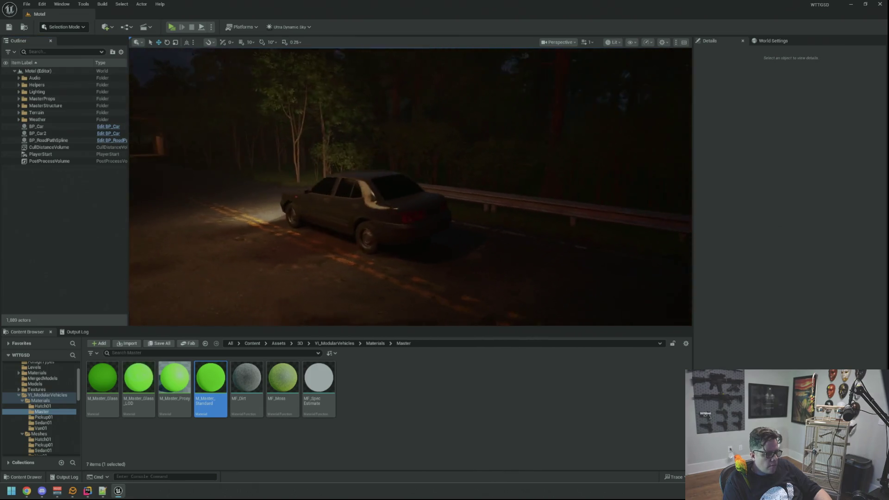
Delete BP_Car2 from the Motel level, save, and launch a Standalone Game preview.
click(73, 134)
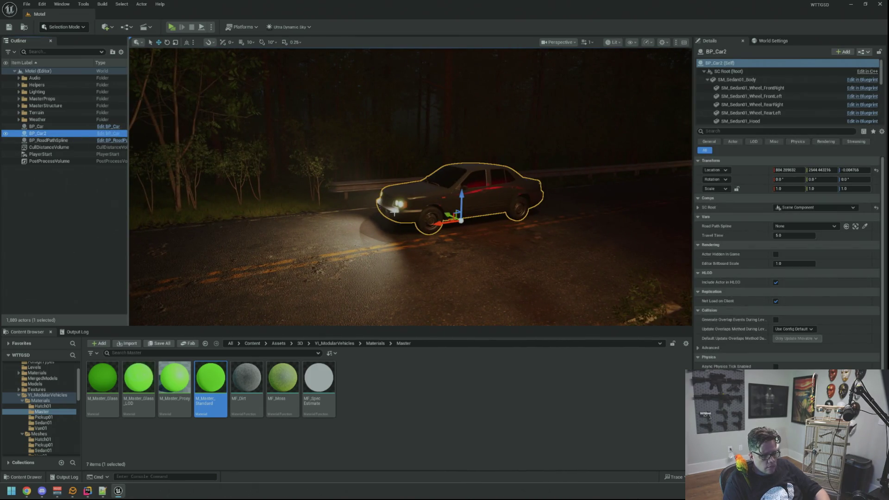
key(Delete)
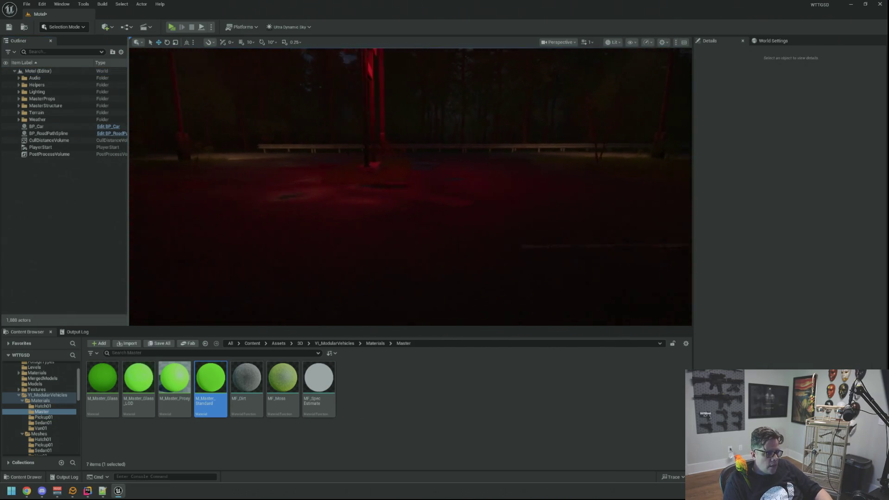
key(ctrl+s)
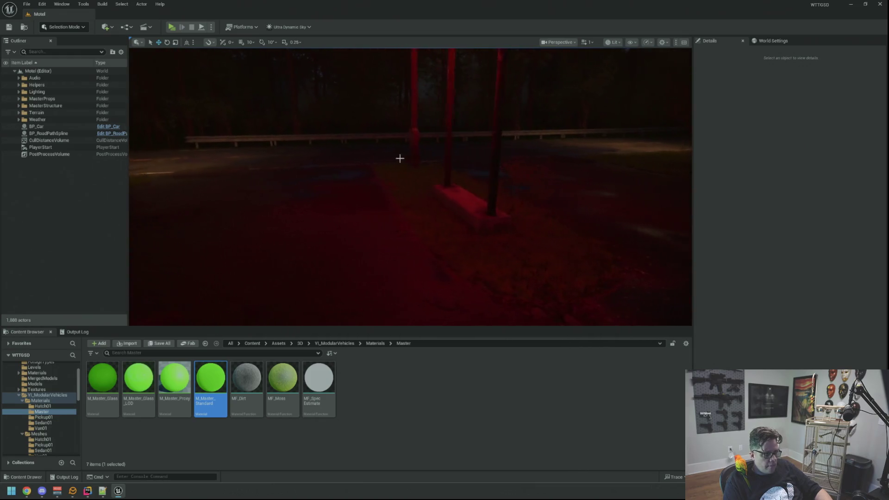
key(alt+p)
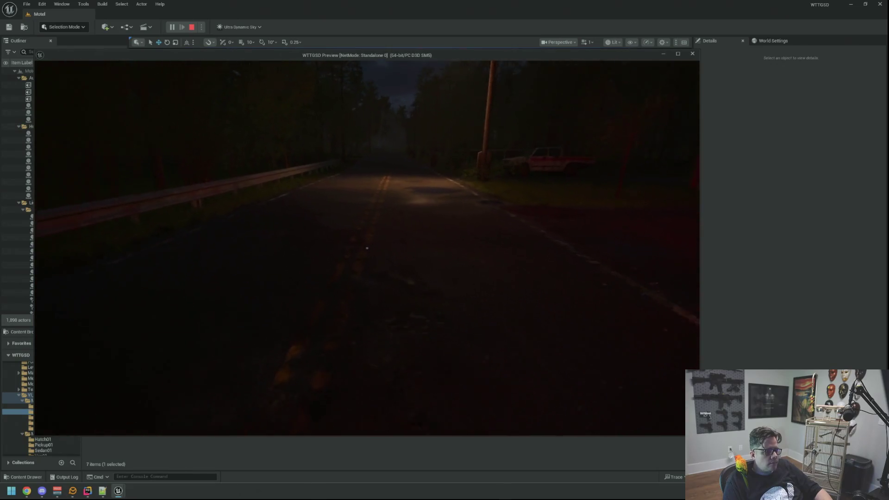
Stop the play session, relaunch the standalone preview, and close it at the MOTEL sign.
key(Escape)
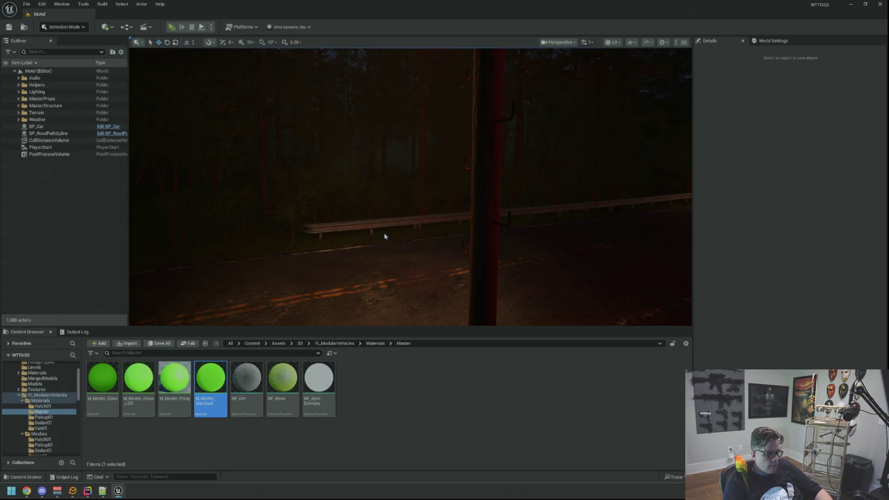
key(alt+p)
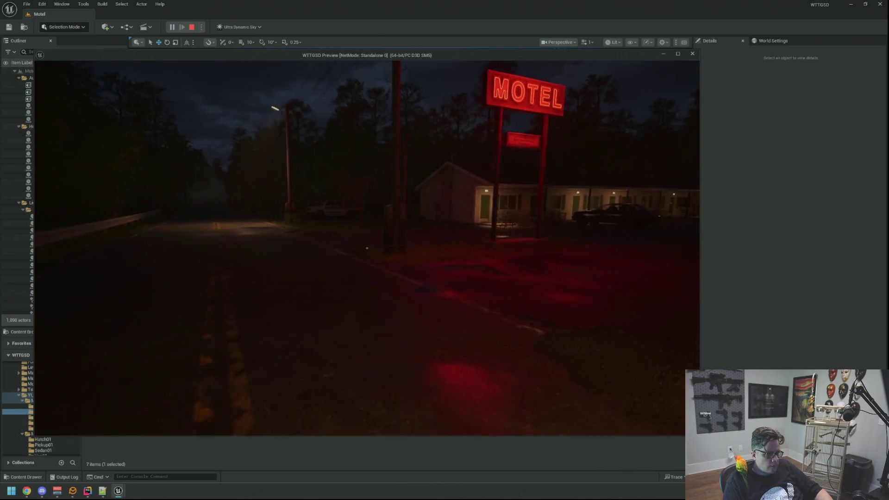
key(Escape)
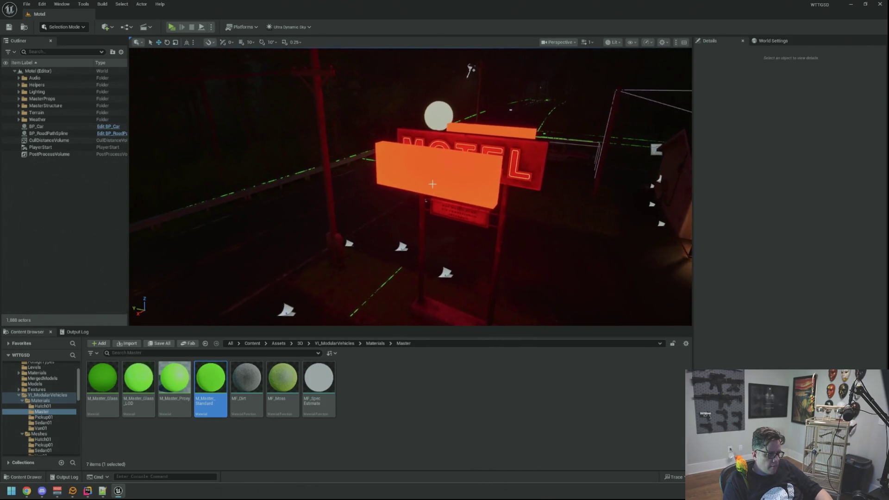
Inspect the motel sign light's Emissive Color, then deselect it and collapse the Lighting folder.
click(430, 168)
drag(615, 213, 622, 206)
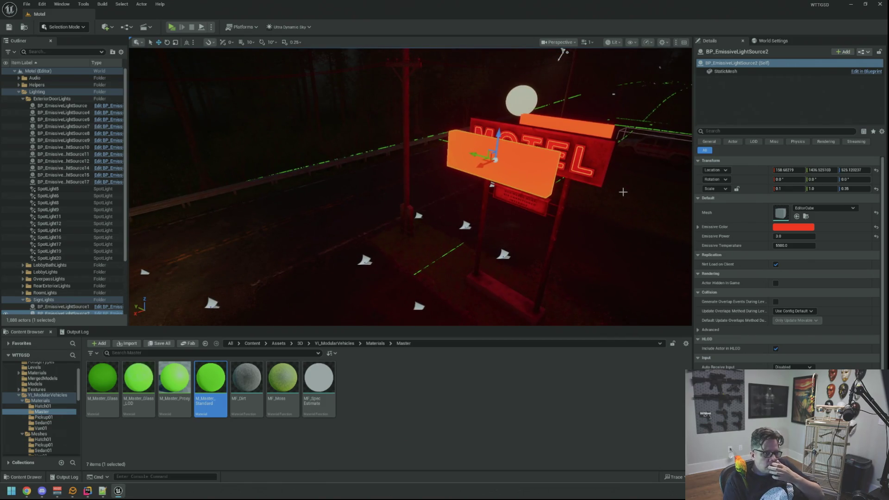
drag(617, 182, 632, 182)
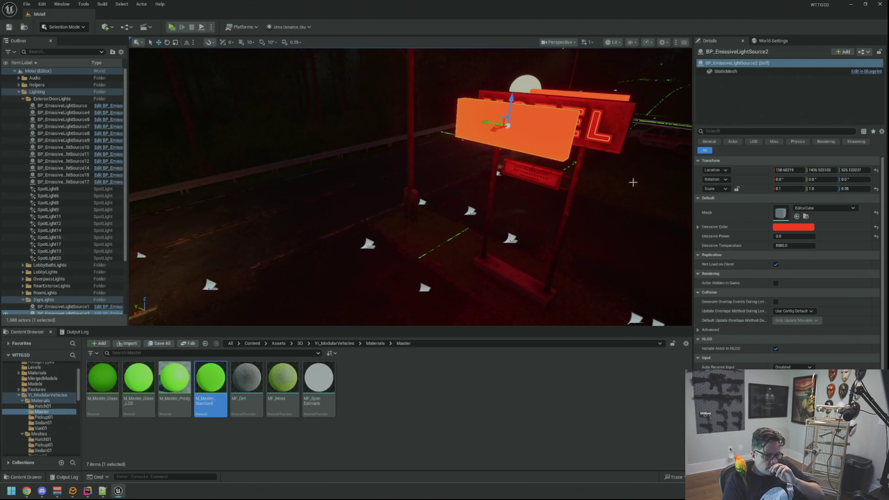
click(796, 227)
click(789, 233)
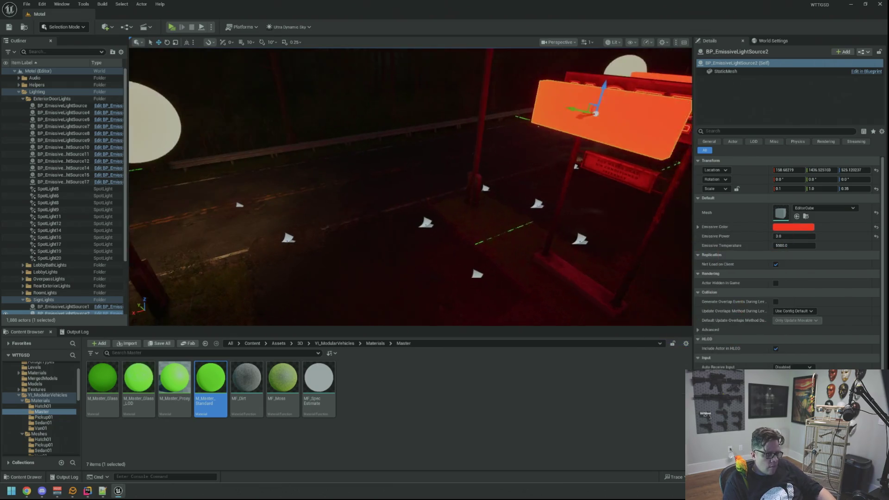
key(Escape)
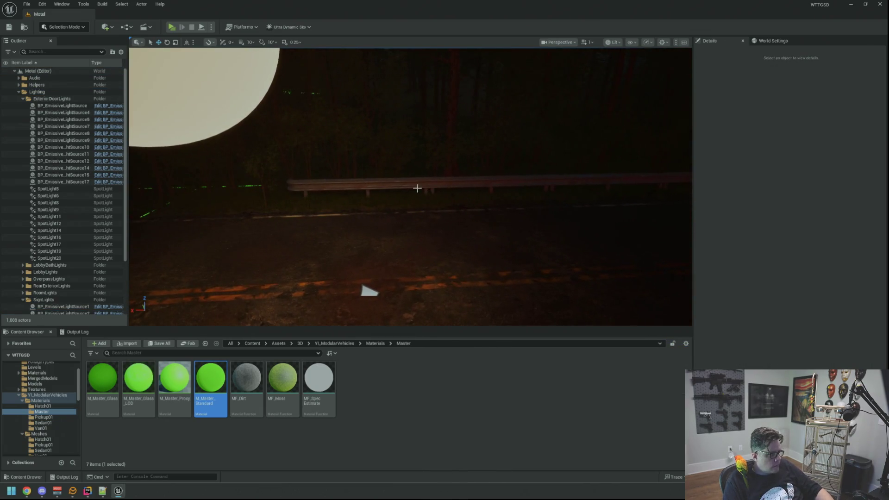
click(18, 92)
Browse the Content Browser's VI_ModularVehicles, Assets 3D BPs and Data folders.
drag(130, 304, 126, 304)
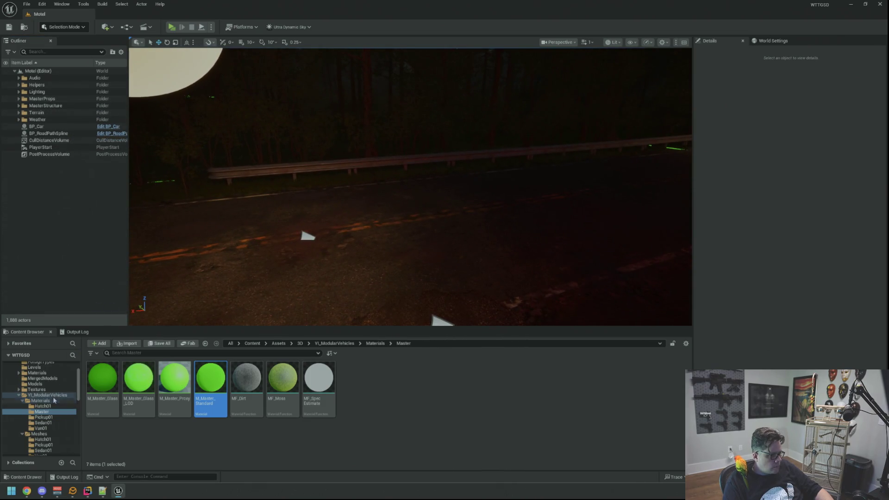
click(18, 395)
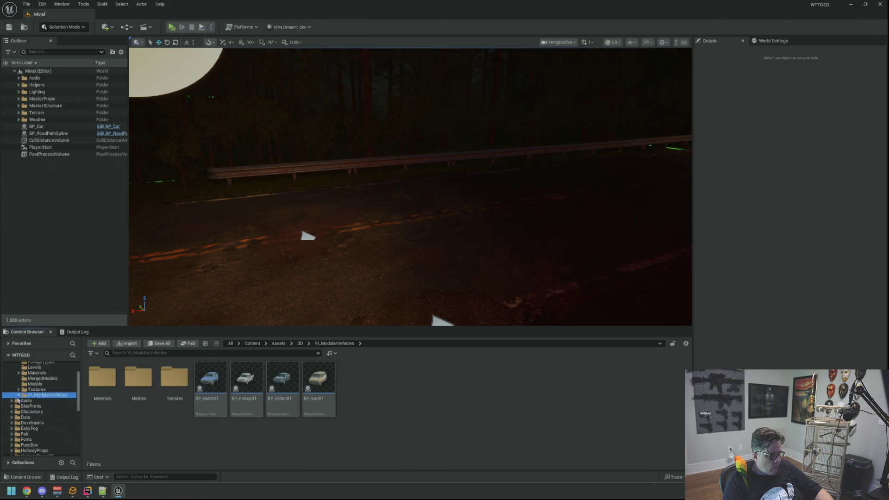
scroll(16, 389, up, 2)
click(28, 387)
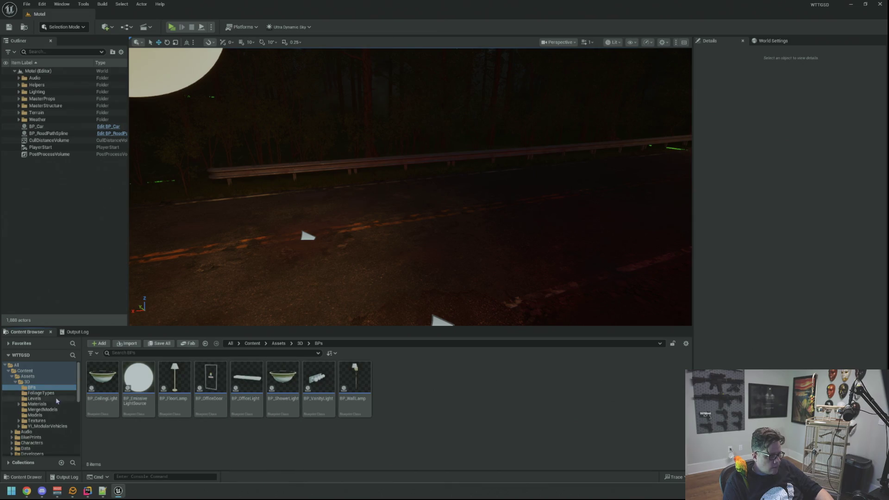
click(15, 381)
click(26, 404)
click(25, 420)
Drag BP_Car from BluePrints > GameActors onto the night road and focus the new BP_Car2.
click(32, 398)
click(27, 387)
click(31, 393)
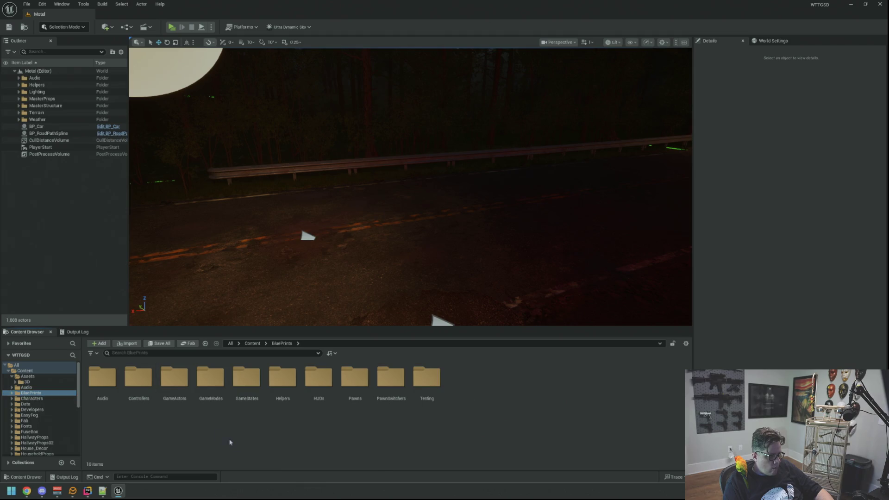
double_click(175, 377)
click(140, 382)
mouse_move(139, 382)
mouse_down()
mouse_move(357, 279)
mouse_move(374, 210)
mouse_move(324, 204)
mouse_move(274, 226)
mouse_move(282, 213)
mouse_move(274, 209)
mouse_move(218, 210)
mouse_move(189, 171)
mouse_up()
key(f)
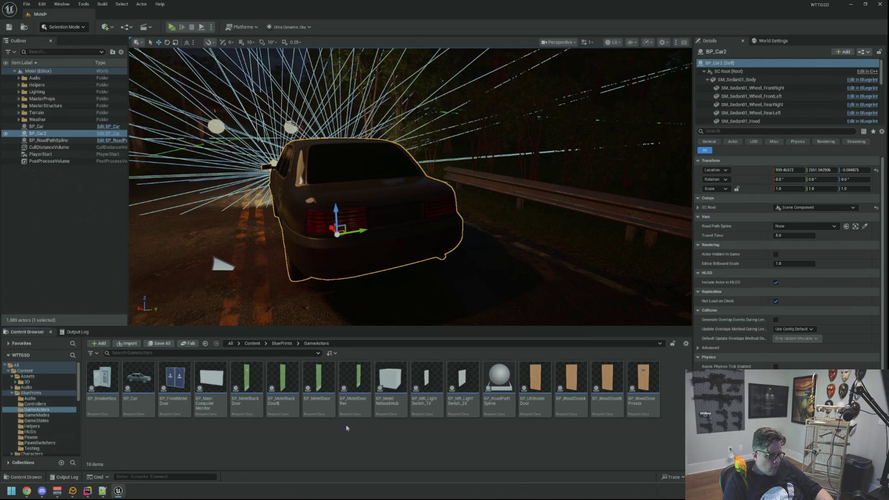
click(27, 382)
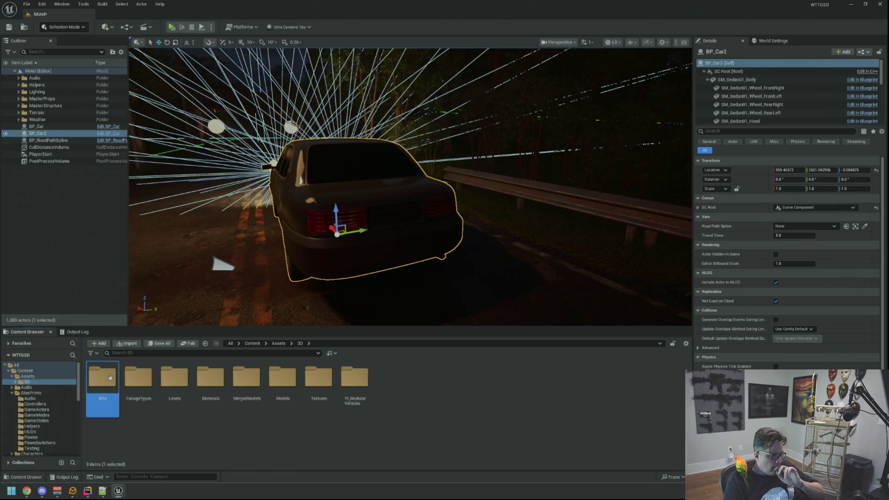
Pick BP_EmissiveLightSource in Assets/3D/BPs and undo the trial light-source placements.
double_click(102, 377)
click(145, 381)
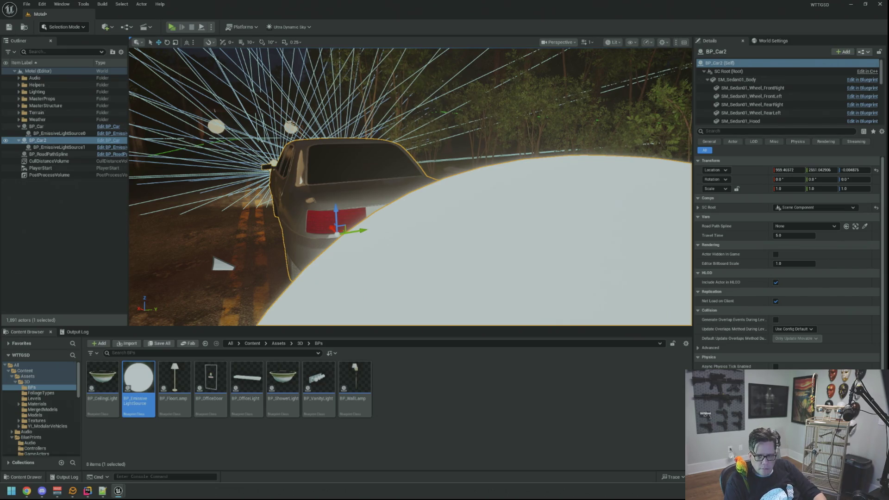
key(ctrl+z)
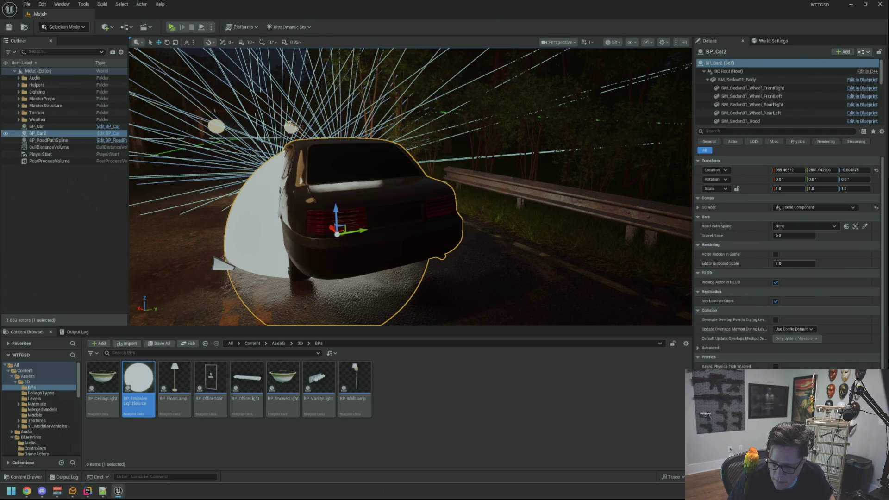
Shift BP_Car2 along X and apply MI_EmissiveLightSource to its rear light slot.
key(ctrl+b)
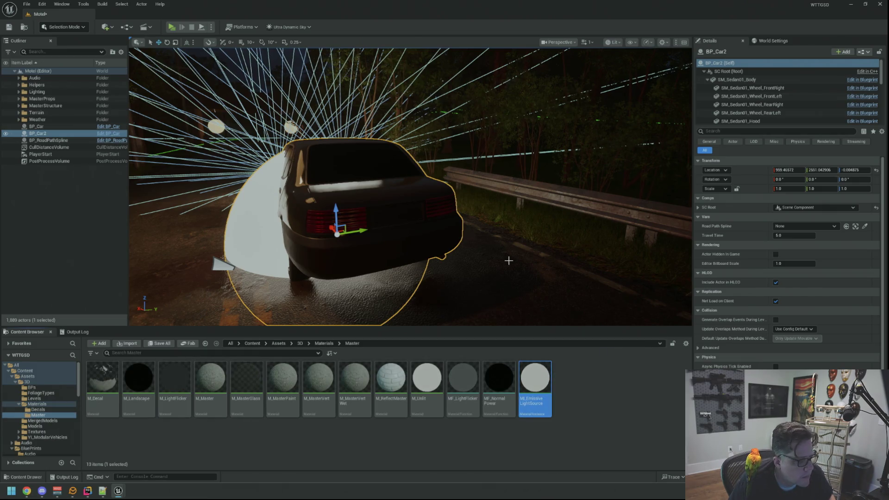
drag(507, 258, 490, 253)
drag(317, 228, 317, 227)
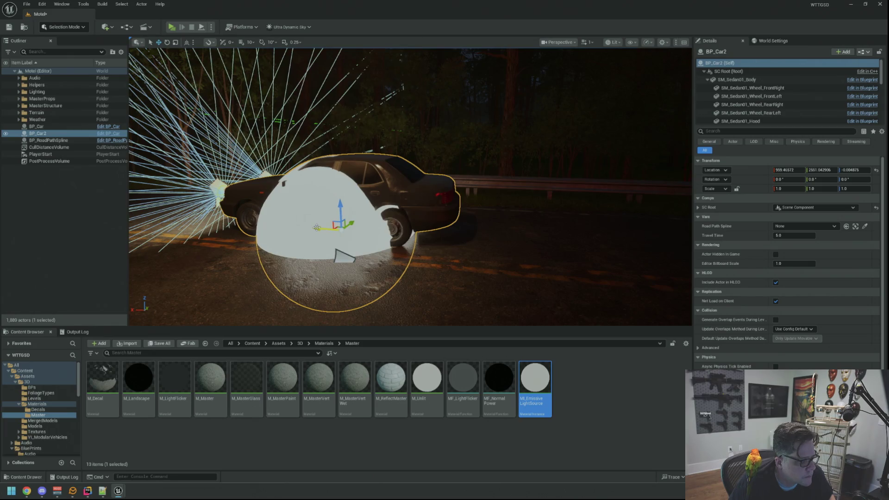
mouse_move(316, 227)
mouse_down()
mouse_move(547, 250)
mouse_move(292, 204)
mouse_move(320, 227)
mouse_up()
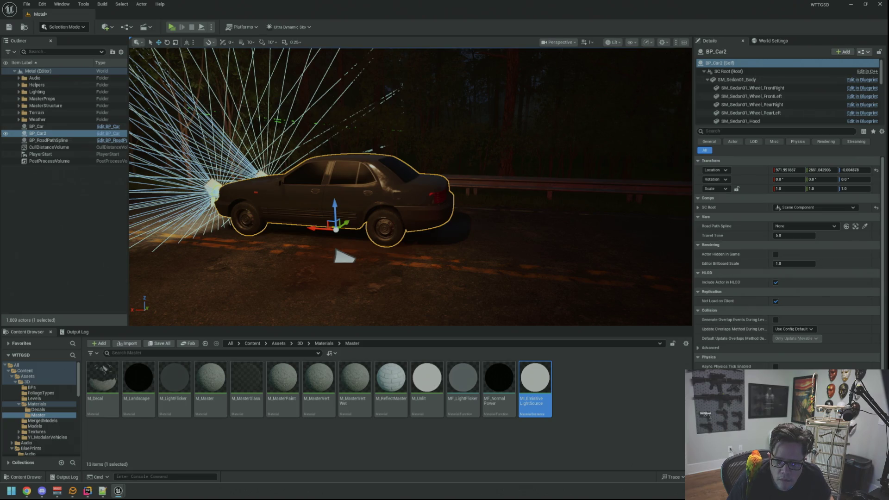
drag(434, 189, 446, 199)
mouse_move(482, 222)
mouse_down()
mouse_move(380, 229)
mouse_move(484, 199)
mouse_move(476, 172)
mouse_move(488, 212)
mouse_up()
Save all unsaved changes and select MI_EmissiveLightSource in the Master materials folder.
click(579, 378)
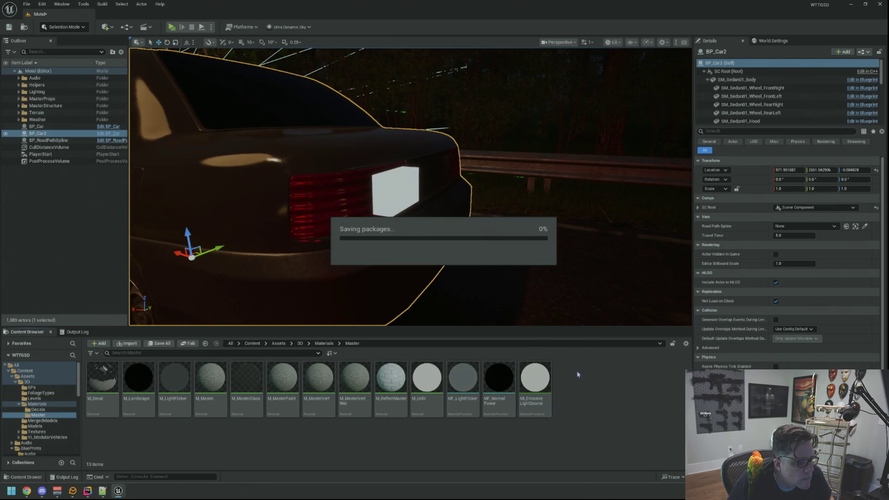
click(541, 373)
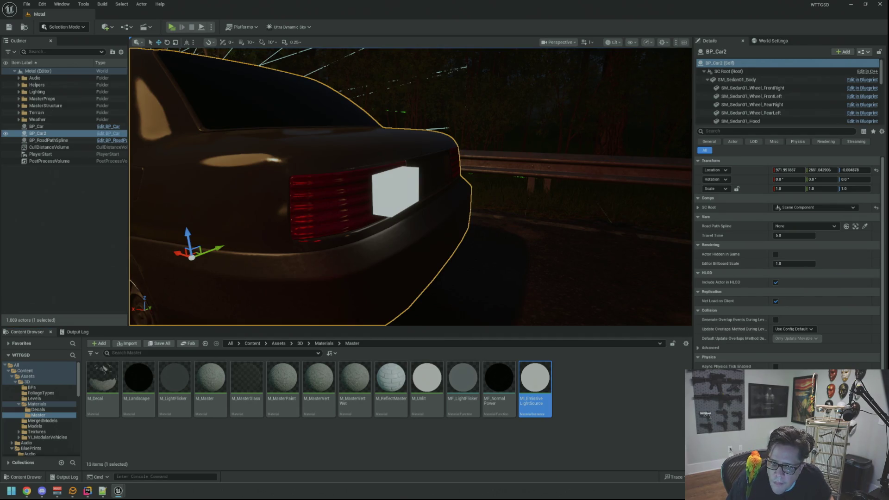
drag(617, 250, 617, 246)
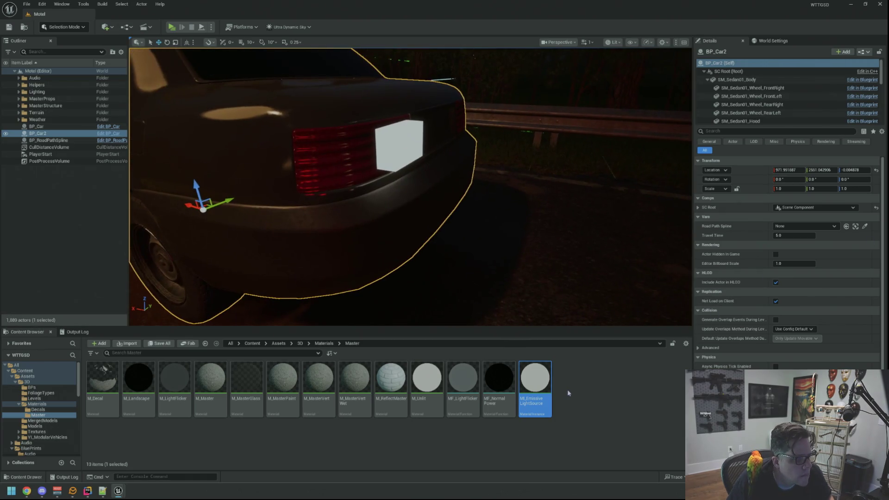
Duplicate MI_EmissiveLightSource and rename the copy MI_TailLightsA.
key(ctrl+d)
key(BackSpace)
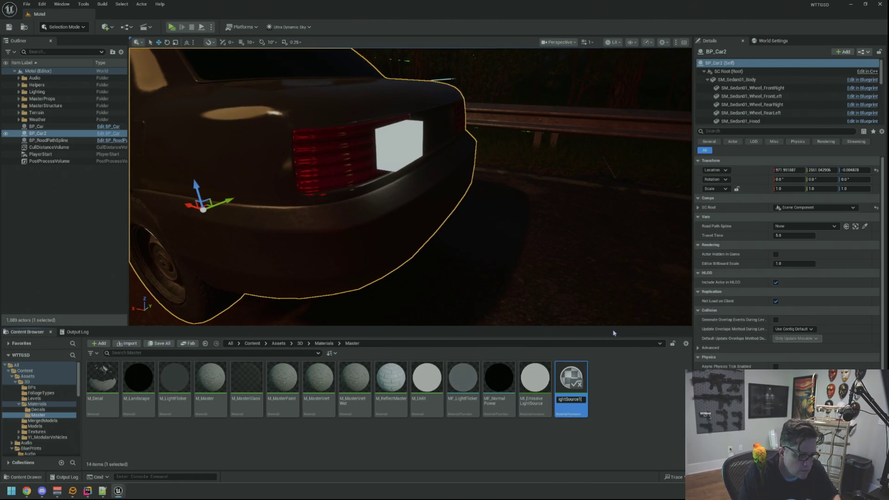
key(ctrl+a)
text(MI_Emis)
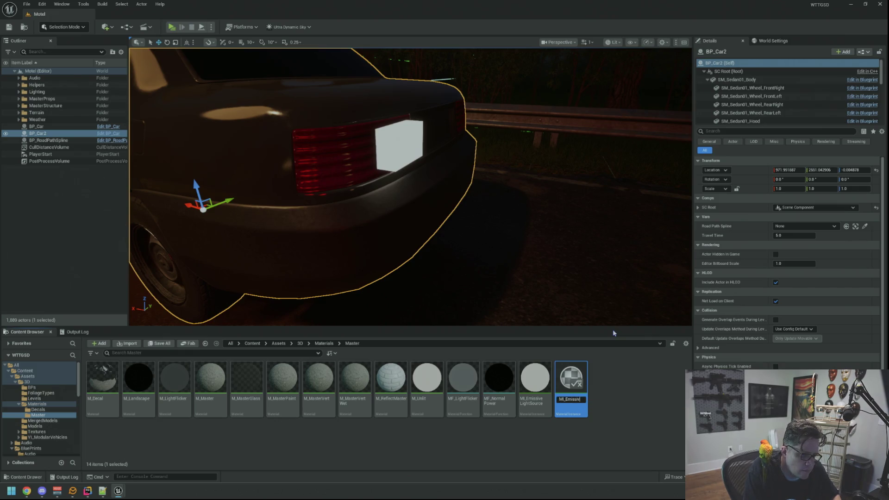
key(BackSpace)
key(BackSpace)
key(BackSpace)
text(Ta)
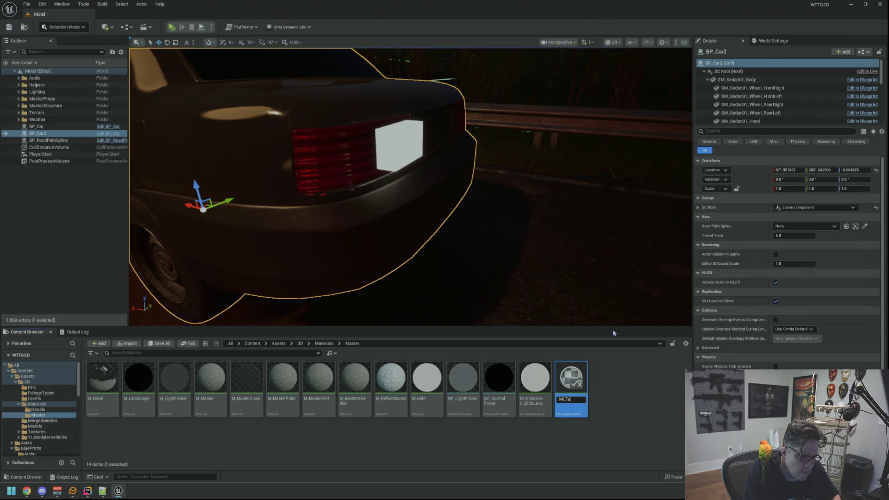
text(Ta)
text(ightsA)
key(Return)
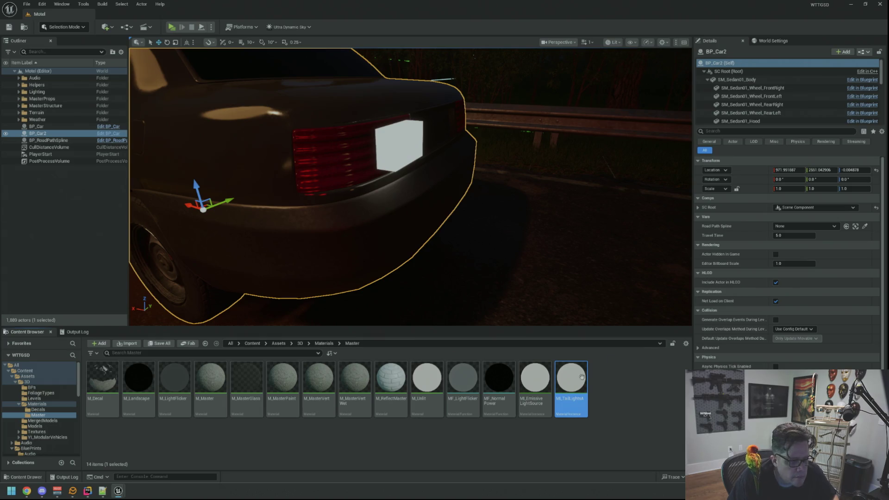
scroll(512, 206, down, 5)
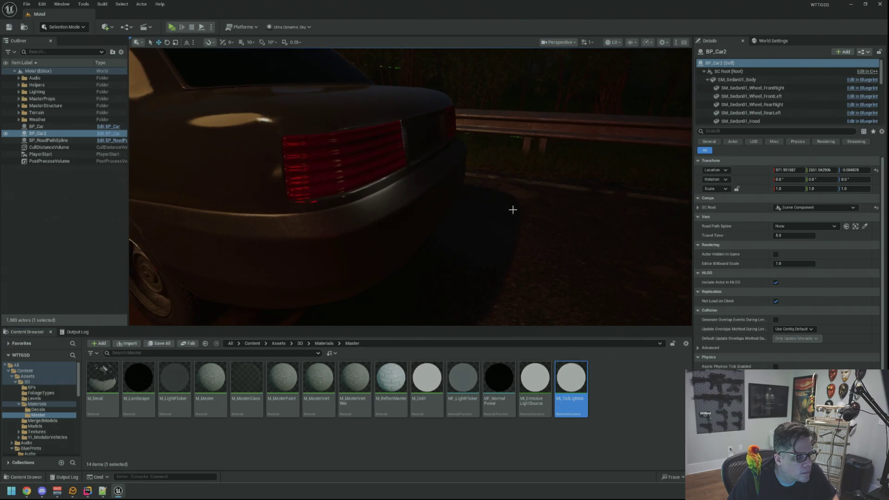
View BP_Car2's whole rear with red MI_TailLightsA taillights, then locate the sedan glass material.
drag(521, 205, 486, 225)
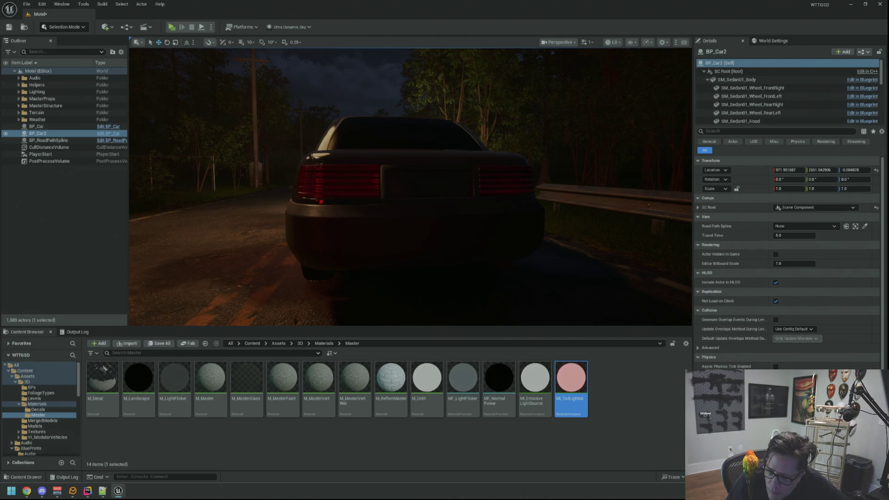
key(ctrl+b)
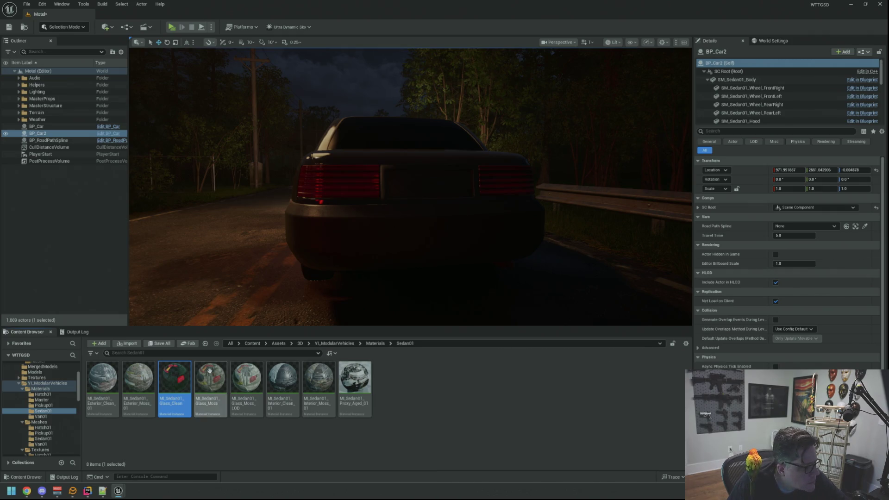
Open MI_Sedan01_Glass_Clean and orbit the car to confirm the white headlights and amber lamp glow.
double_click(172, 377)
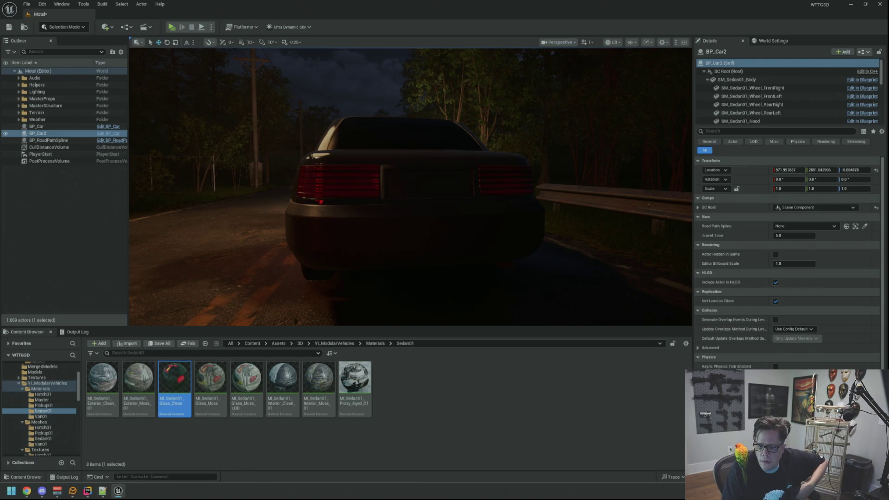
mouse_move(577, 218)
mouse_down()
mouse_move(638, 216)
mouse_move(472, 207)
mouse_up()
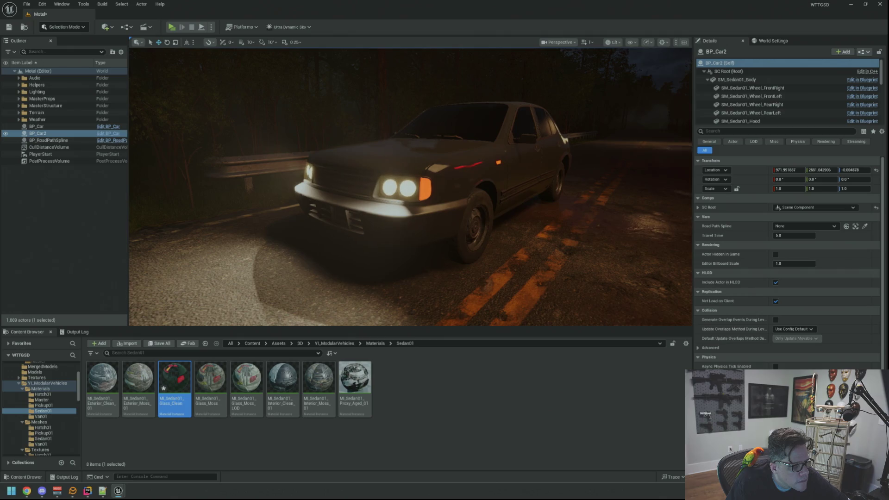
mouse_move(569, 198)
mouse_down()
mouse_move(482, 201)
mouse_move(486, 192)
mouse_move(507, 208)
mouse_move(526, 204)
mouse_up()
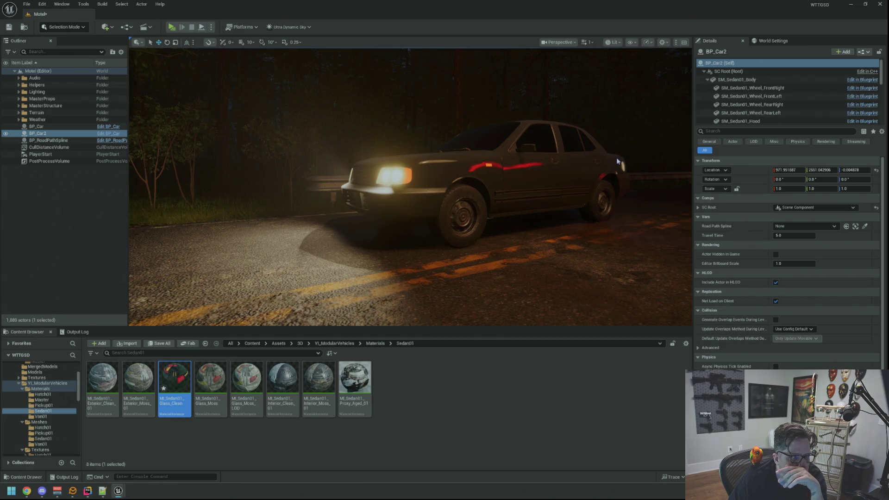
mouse_move(612, 162)
mouse_down()
mouse_move(695, 160)
mouse_move(496, 155)
mouse_move(495, 172)
mouse_move(496, 150)
mouse_move(519, 162)
mouse_up()
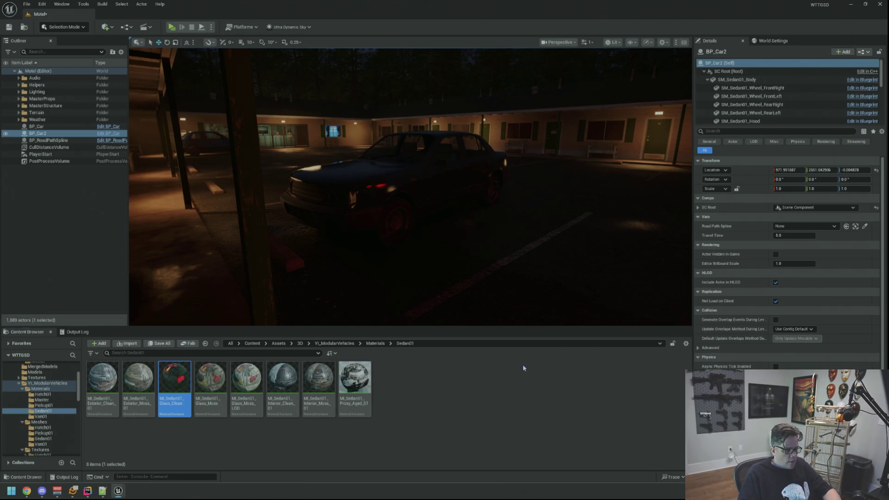
Duplicate the glass clean material instance and name the copy MI_Sedan01_Glass_Clean_Lights.
key(ctrl+d)
key(End)
key(BackSpace)
text(_Lights)
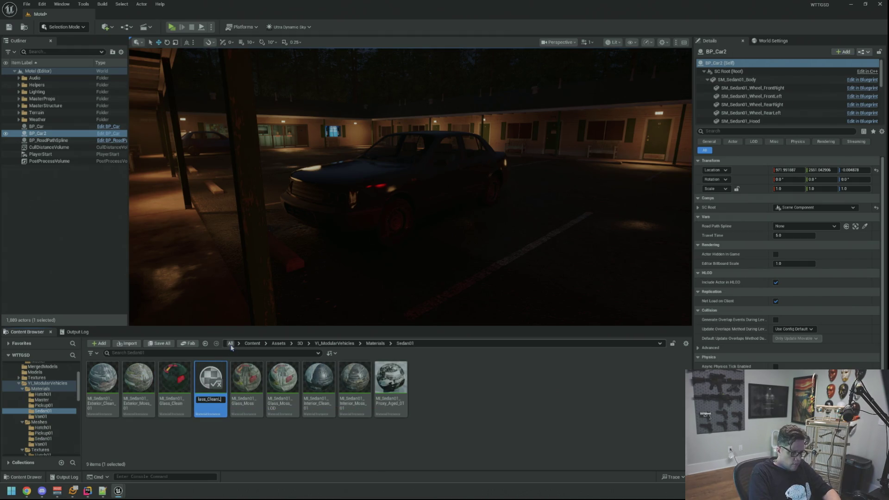
key(Return)
Save the Motel map and frame the viewport on the BP_Car2 sedan.
key(F2)
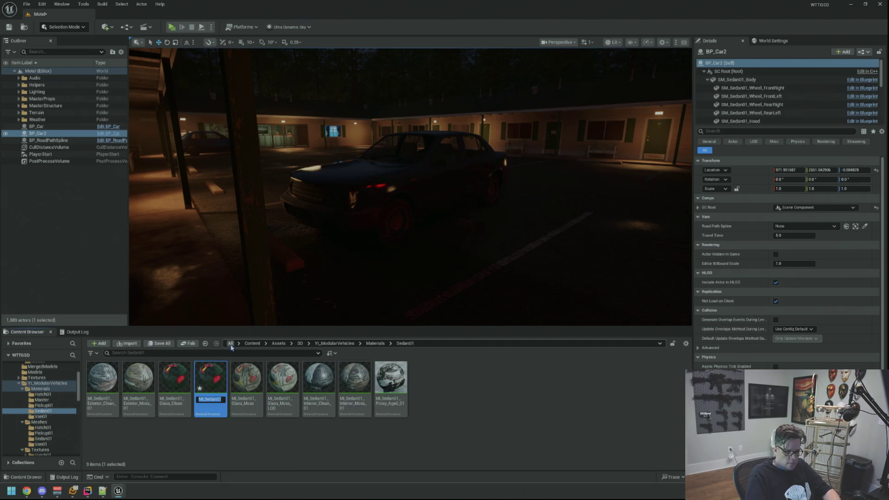
key(Escape)
key(ctrl+s)
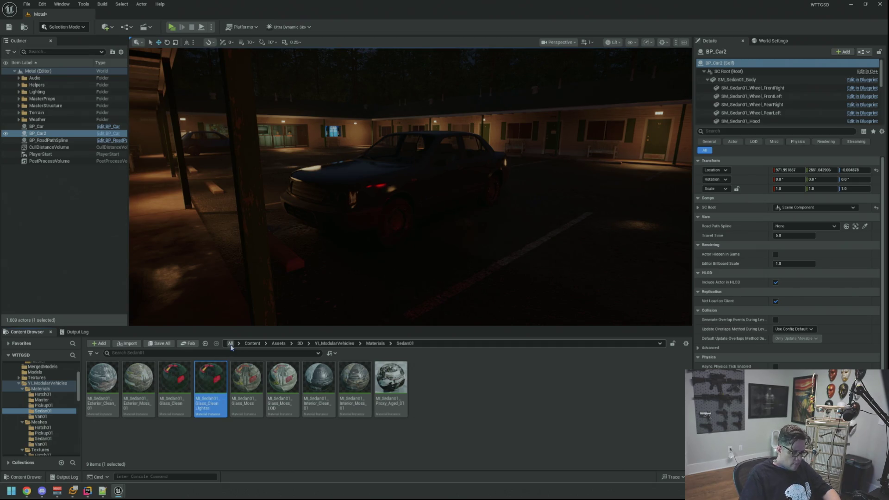
key(f)
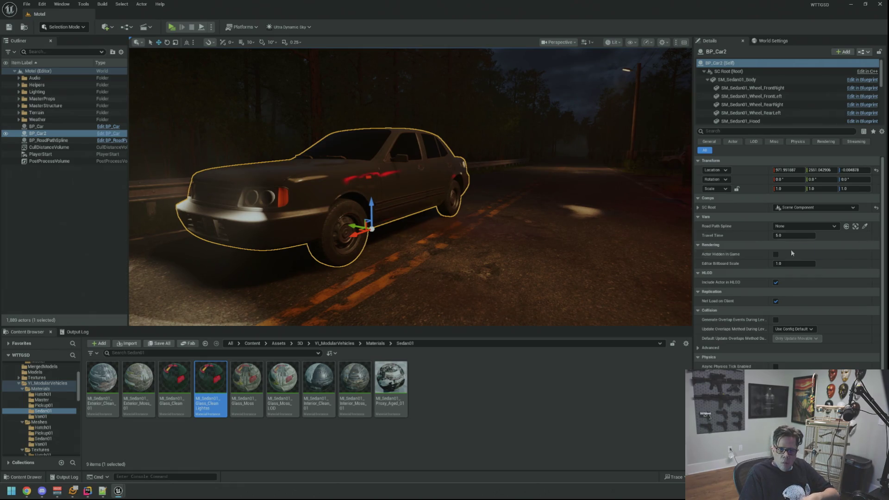
Apply MI_Sedan01_Glass_Clean_Lights to the sedan and view its glowing headlights from the front.
mouse_move(211, 389)
mouse_down()
mouse_move(417, 373)
mouse_move(426, 433)
mouse_move(451, 405)
mouse_up()
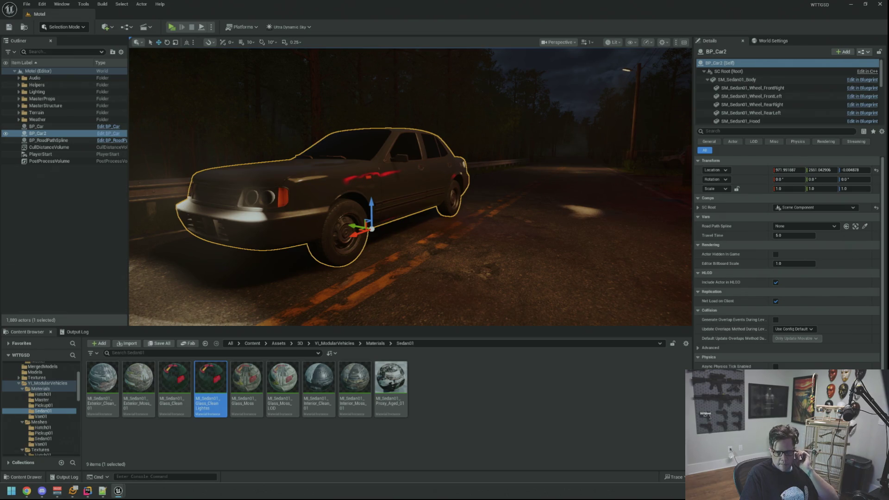
key(ctrl+c)
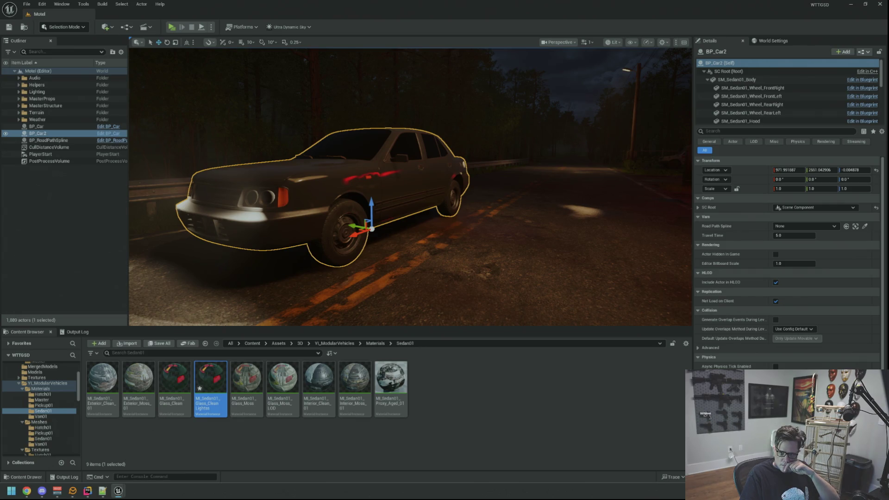
mouse_move(410, 185)
mouse_down()
mouse_move(352, 185)
mouse_move(345, 151)
mouse_up()
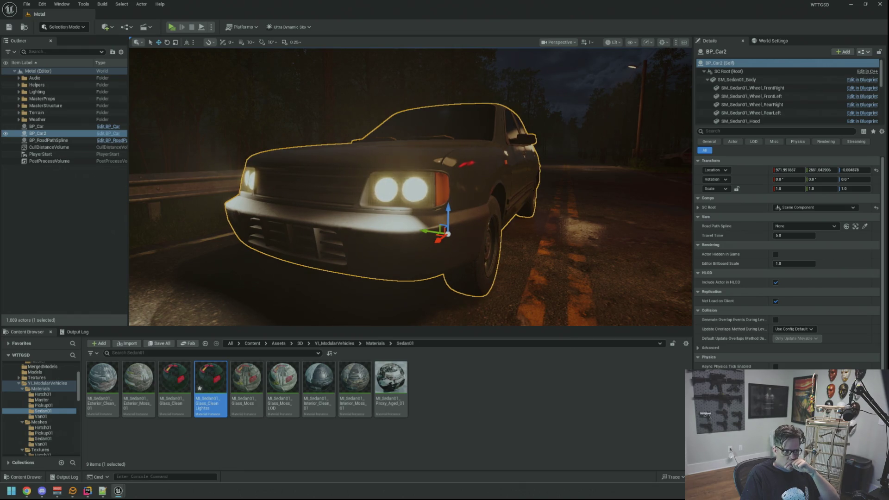
scroll(536, 223, down, 5)
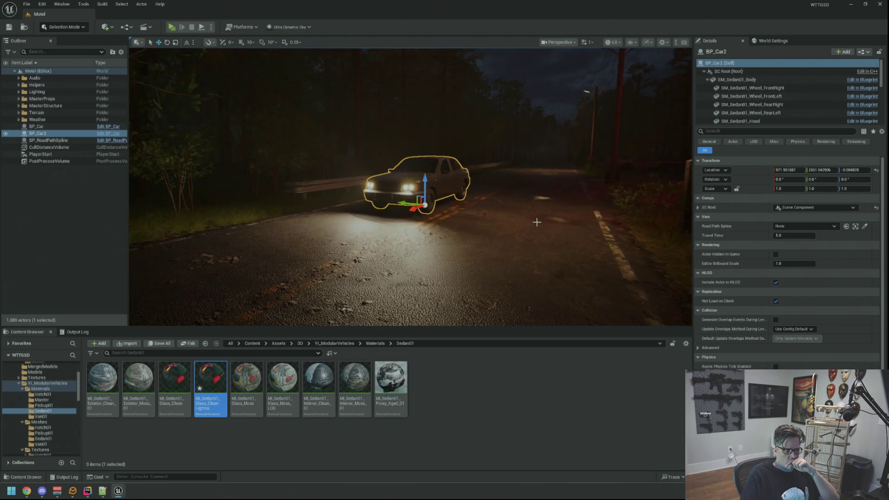
key(f)
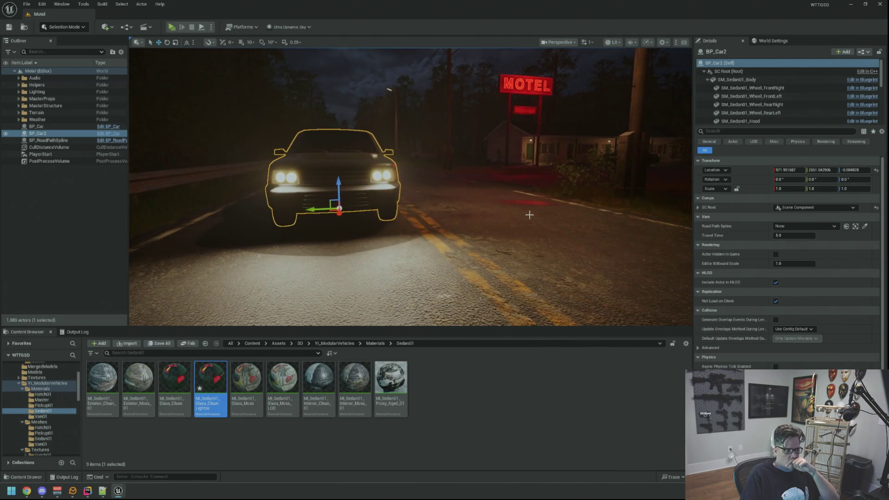
mouse_move(511, 211)
mouse_down()
mouse_move(523, 213)
mouse_move(524, 203)
mouse_up()
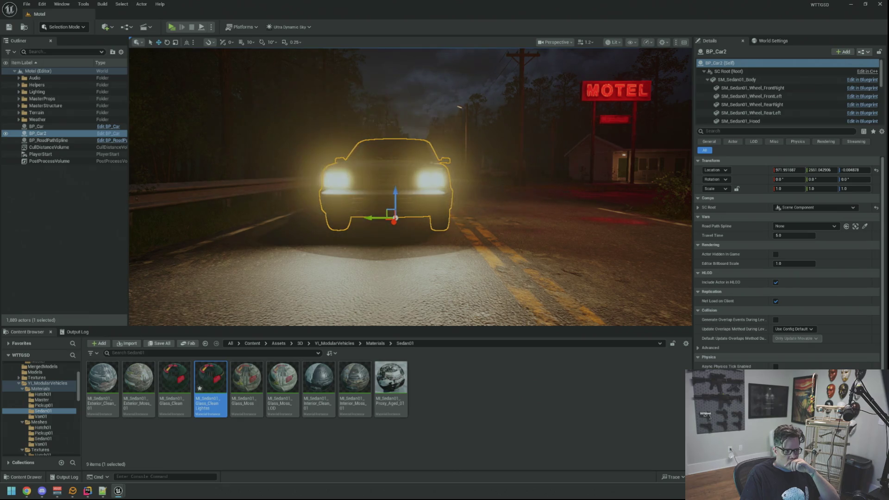
mouse_move(408, 186)
mouse_down()
mouse_move(361, 185)
mouse_move(389, 190)
mouse_up()
scroll(411, 185, down, 4)
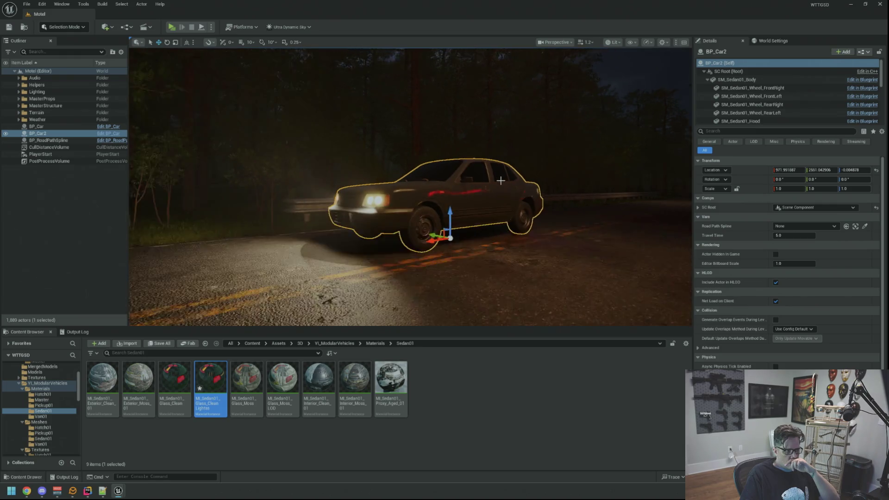
key(f)
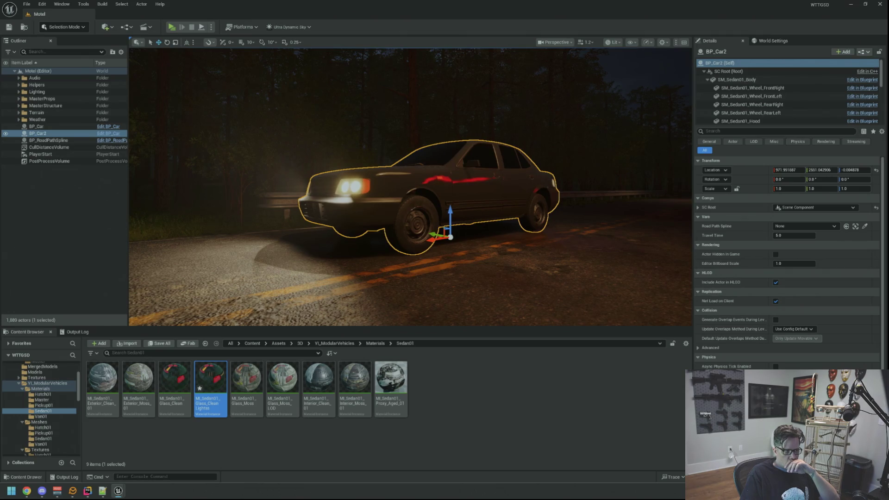
scroll(509, 194, up, 5)
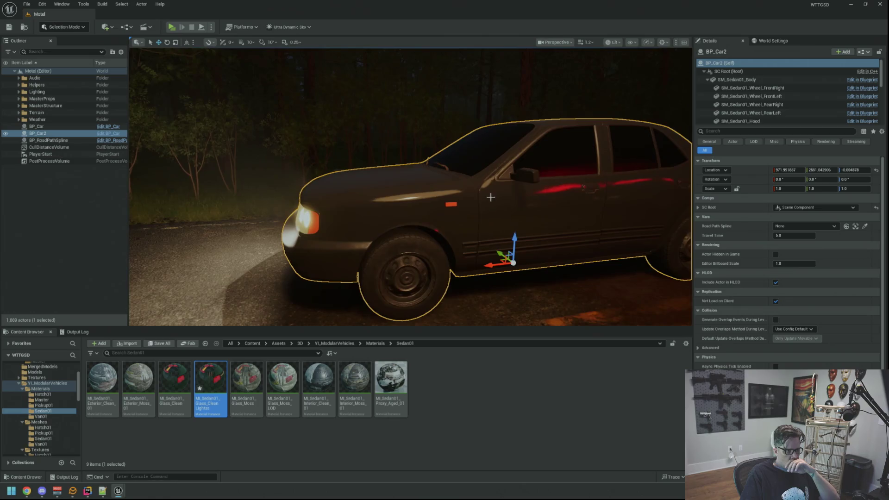
scroll(456, 198, down, 2)
scroll(509, 199, up, 2)
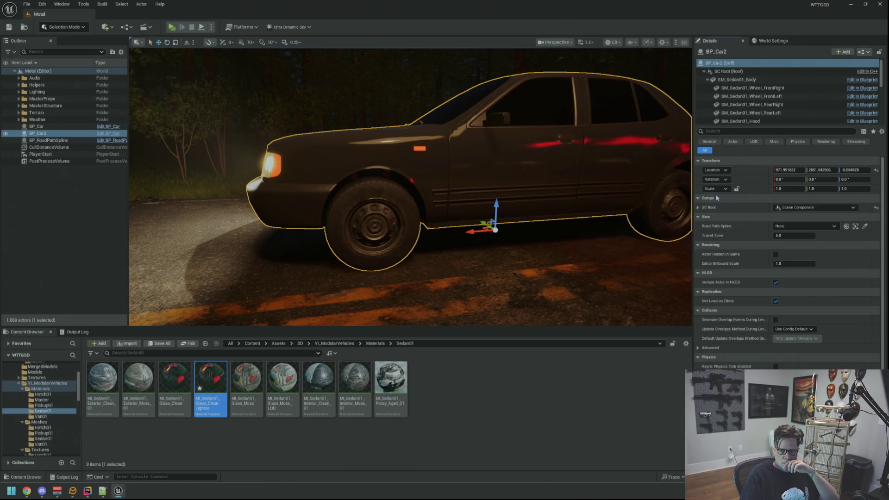
Orbit around the deselected sedan to view its red taillights from behind.
mouse_move(677, 200)
mouse_down()
mouse_move(686, 214)
mouse_move(708, 217)
mouse_up()
mouse_move(590, 201)
mouse_down()
mouse_move(597, 203)
mouse_move(560, 197)
mouse_move(606, 204)
mouse_up()
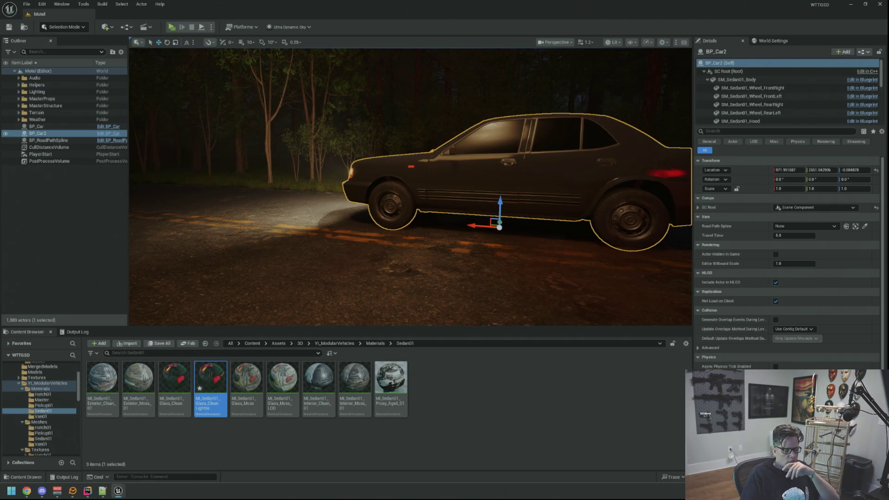
drag(571, 173, 457, 150)
click(75, 204)
mouse_move(408, 185)
mouse_down()
mouse_move(426, 185)
mouse_move(389, 167)
mouse_move(416, 166)
mouse_move(298, 163)
mouse_up()
scroll(411, 186, up, 1)
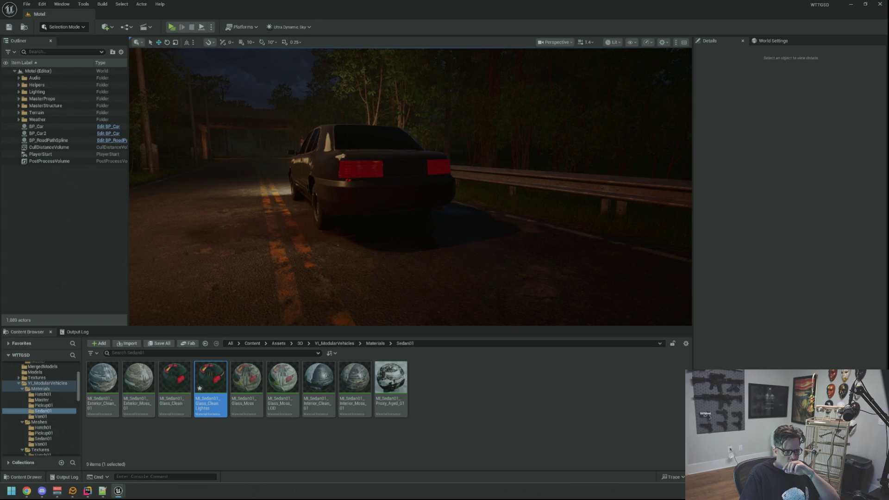
drag(528, 165, 528, 165)
drag(476, 155, 477, 162)
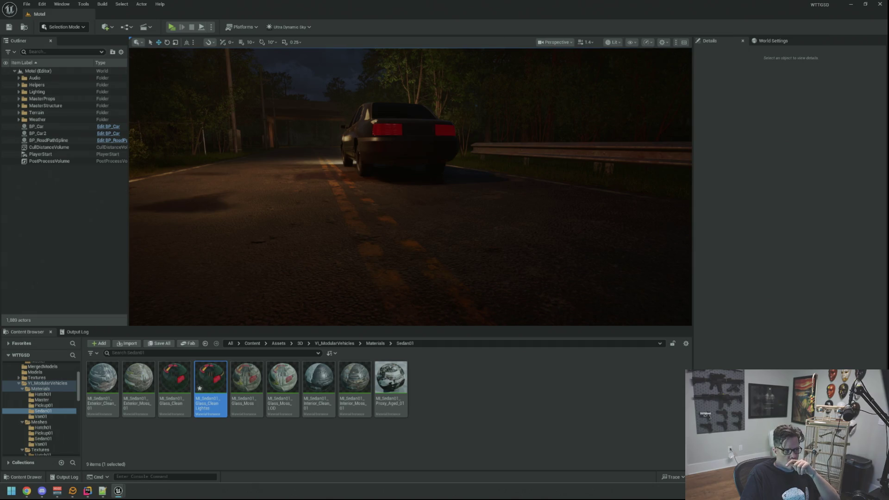
mouse_move(477, 163)
mouse_down()
mouse_move(470, 153)
mouse_move(565, 180)
mouse_move(506, 119)
mouse_move(558, 119)
mouse_up()
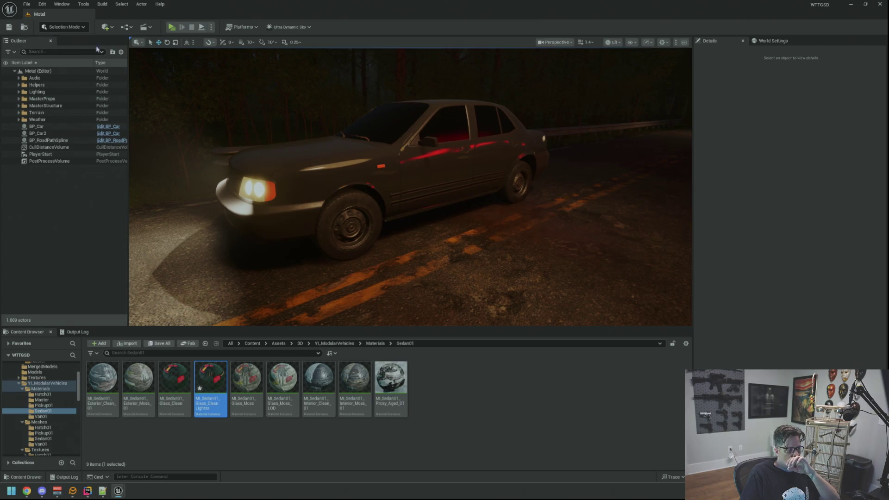
drag(438, 158, 438, 158)
drag(385, 180, 384, 180)
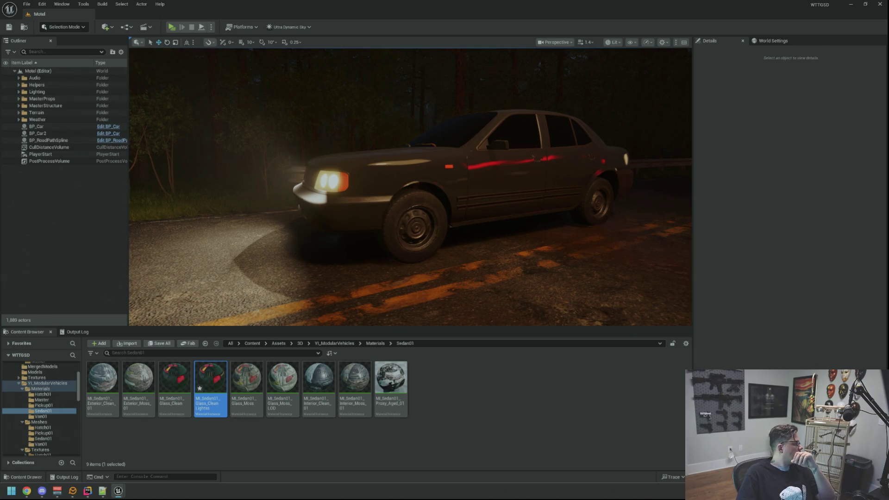
click(27, 490)
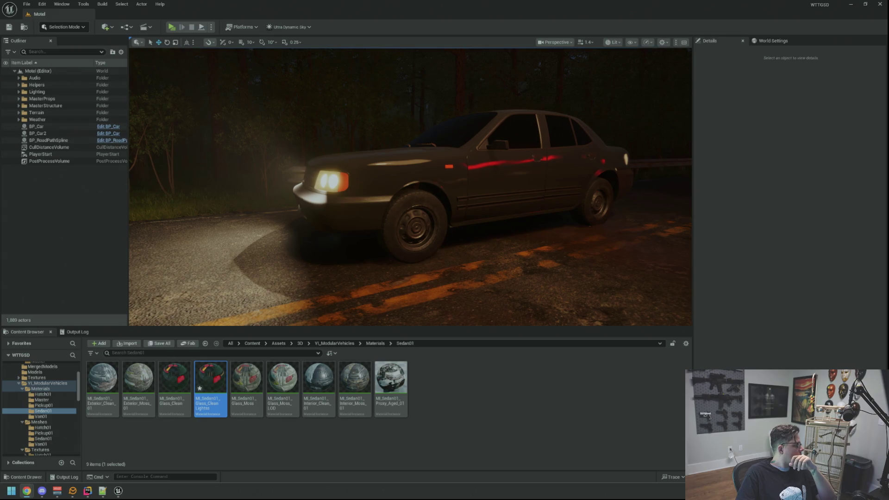
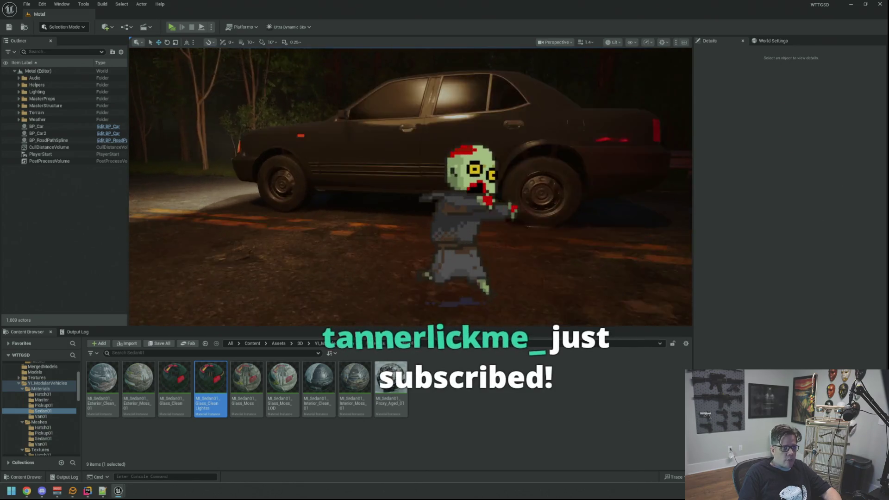
Delete BP_Car2 from the Motel level, save, and launch a standalone play preview.
click(38, 133)
key(Delete)
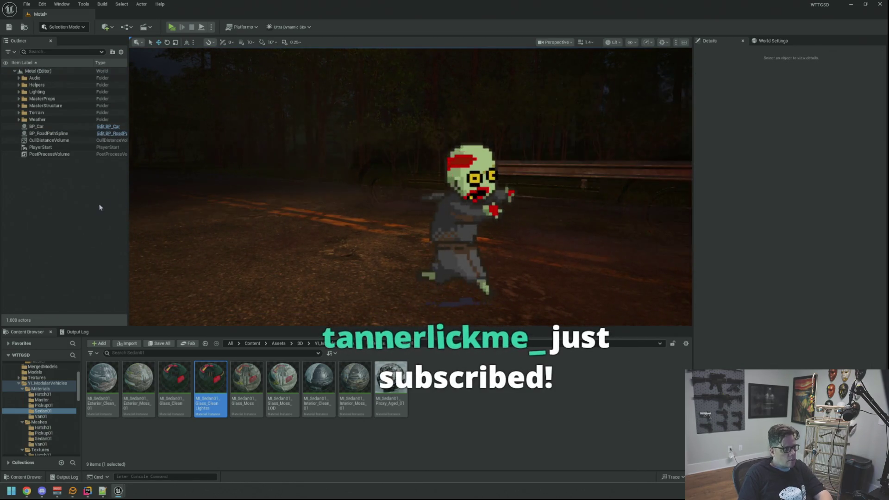
key(ctrl+s)
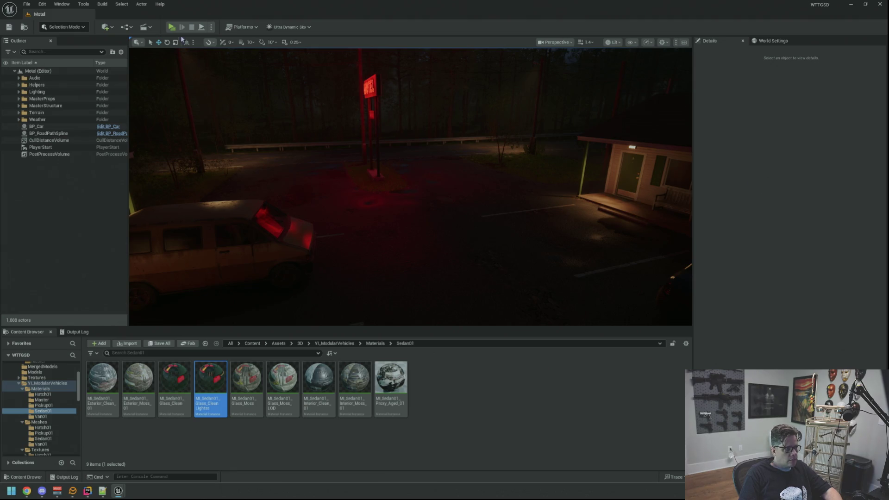
key(alt+p)
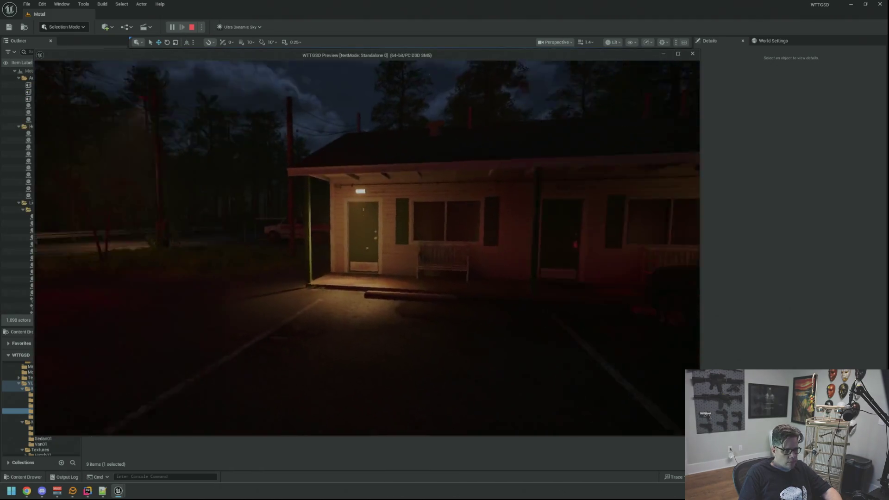
Walk down the road past the oncoming car toward the MOTEL sign, then end the preview.
key(w)
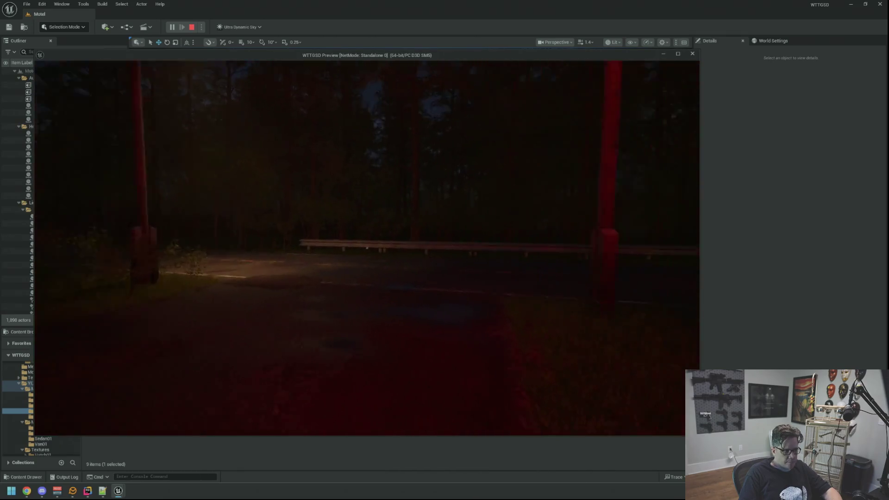
key(w)
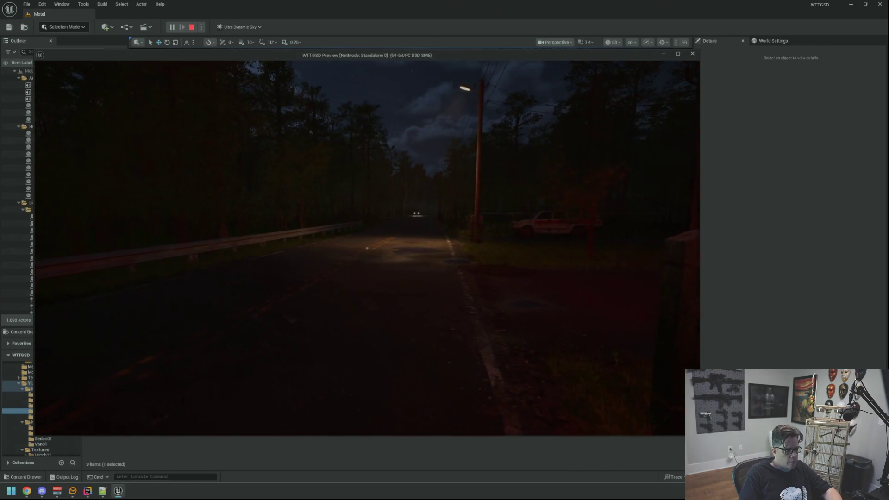
key(w)
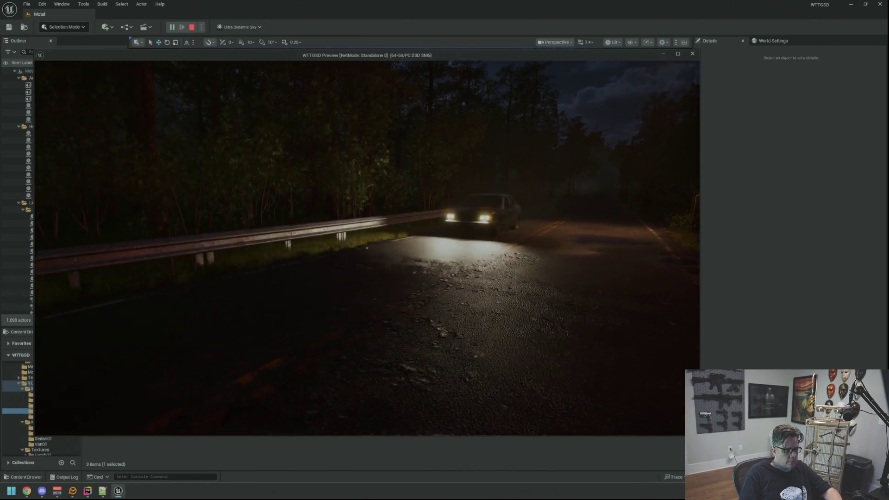
mouse_move(367, 248)
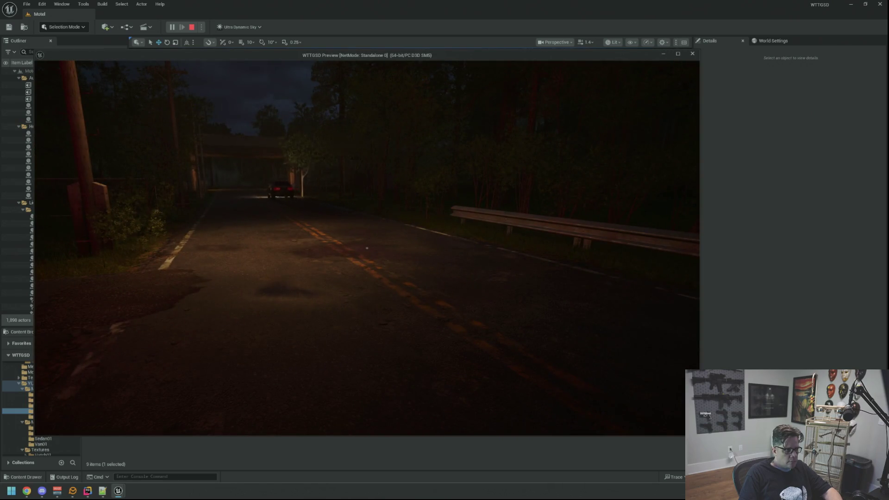
key(w)
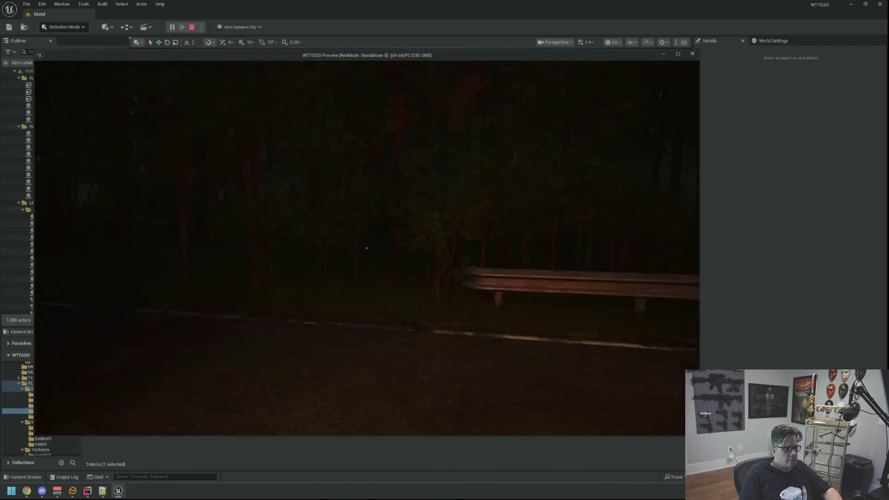
key(w)
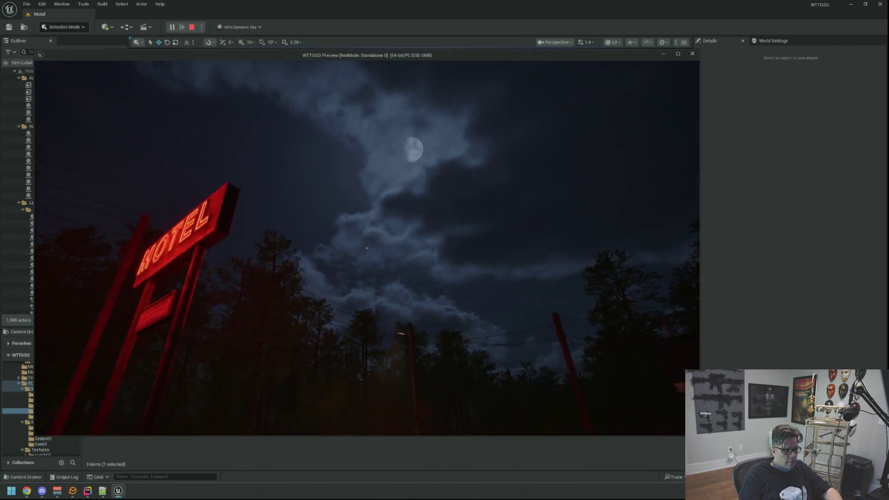
key(Escape)
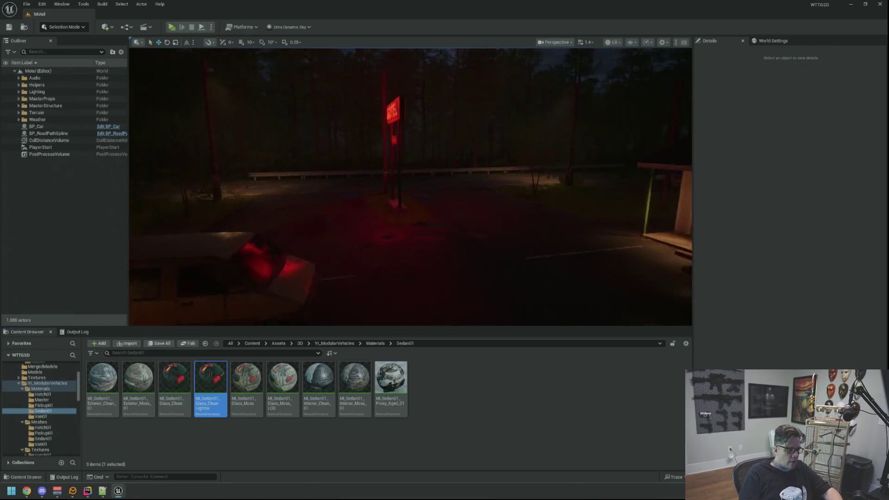
Check BP_Car's Travel Time of 20 near the MOTEL sign, deselect it, and save the level.
scroll(250, 178, down, 3)
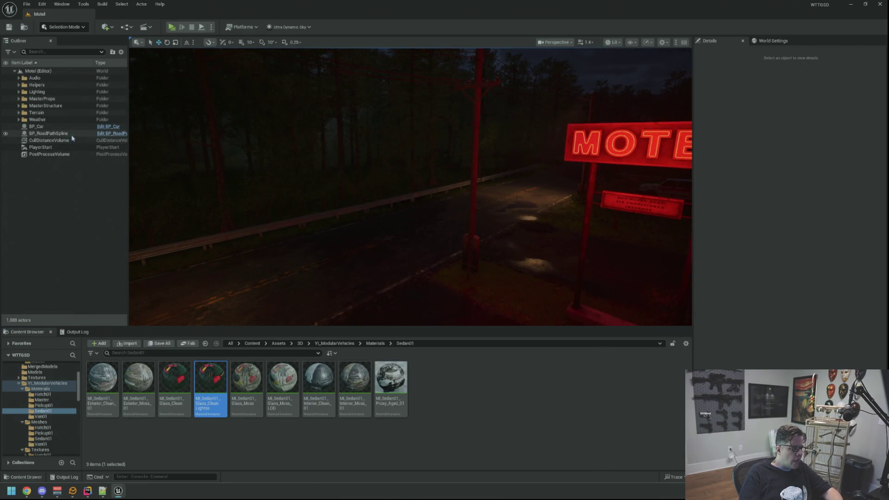
mouse_move(562, 183)
mouse_down()
mouse_move(514, 192)
mouse_move(201, 165)
mouse_up()
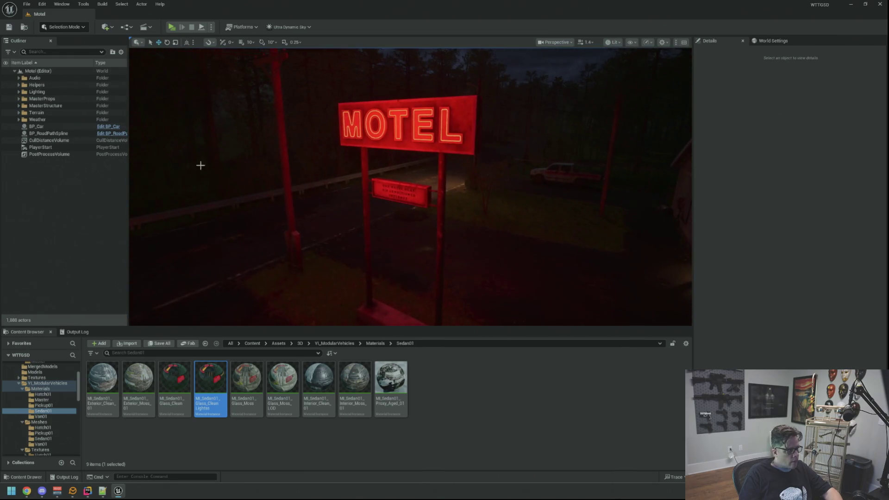
click(44, 127)
mouse_move(370, 175)
mouse_down()
mouse_move(371, 139)
mouse_move(352, 157)
mouse_up()
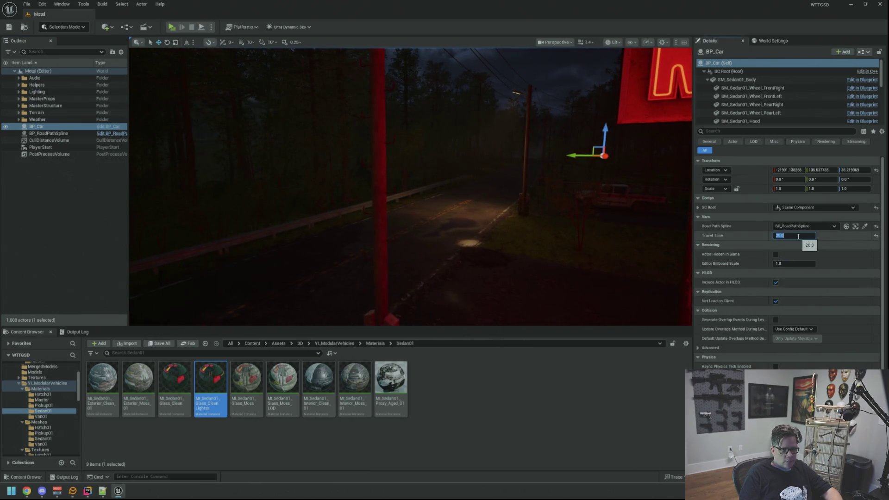
click(84, 192)
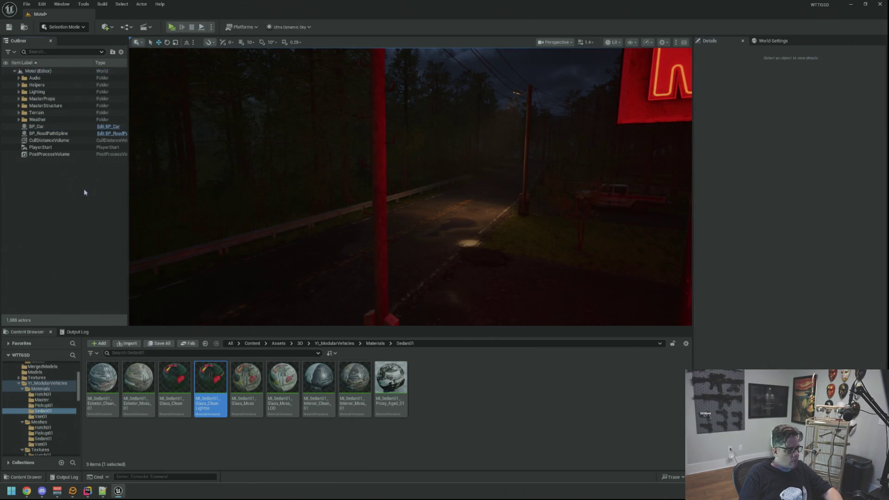
click(10, 28)
Show the Output Log below the viewport and relaunch the standalone preview.
drag(363, 153, 222, 183)
click(85, 332)
drag(194, 139, 184, 59)
key(alt+p)
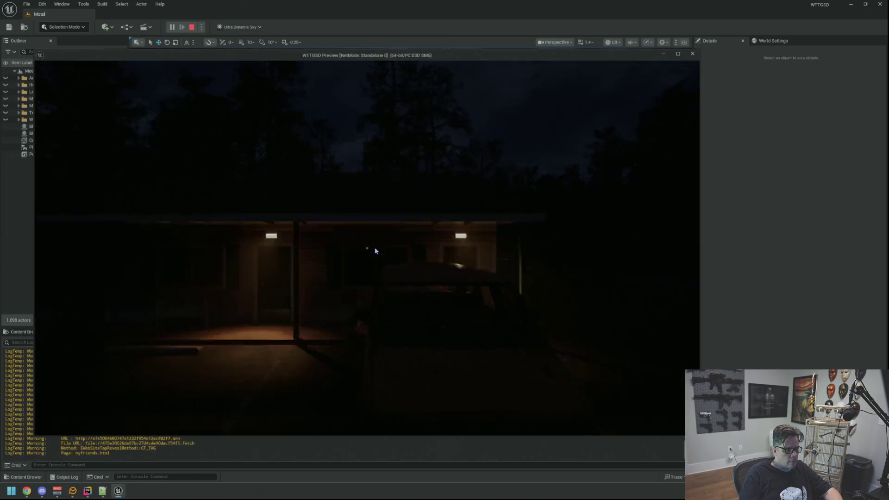
Walk past the sign posts, by the utility pole and into the motel parking lot, then stop play.
key(w)
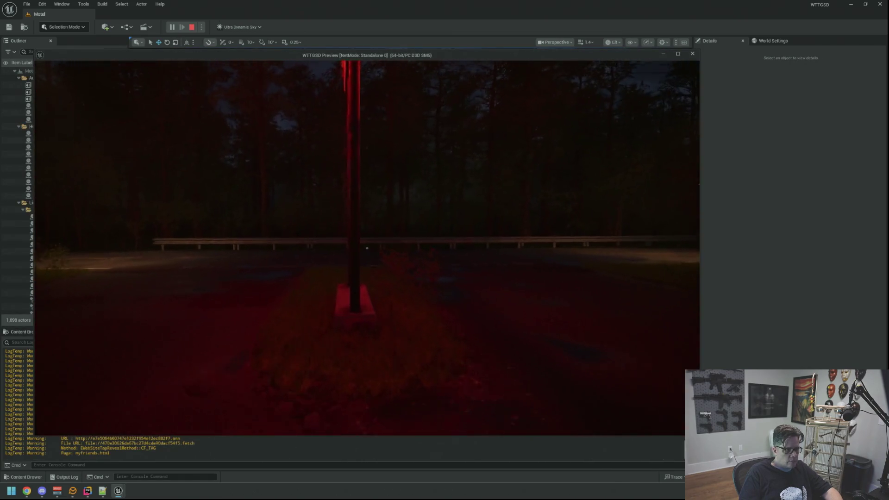
key(w)
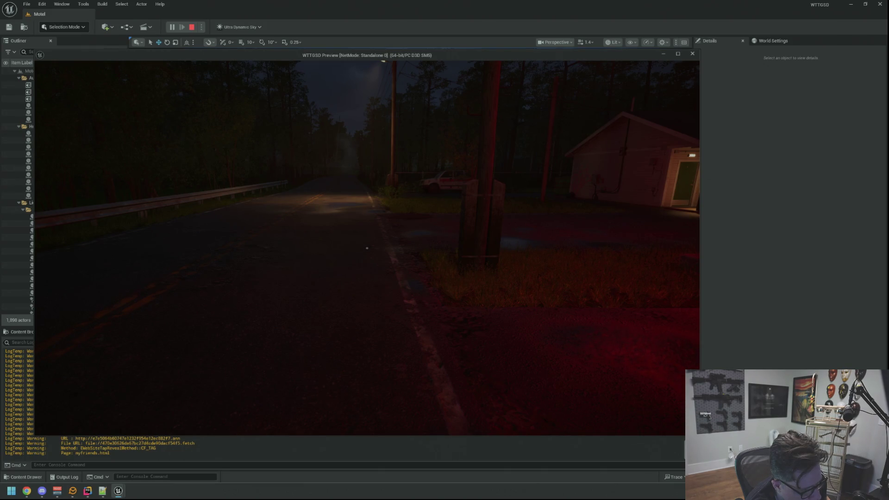
mouse_move(366, 248)
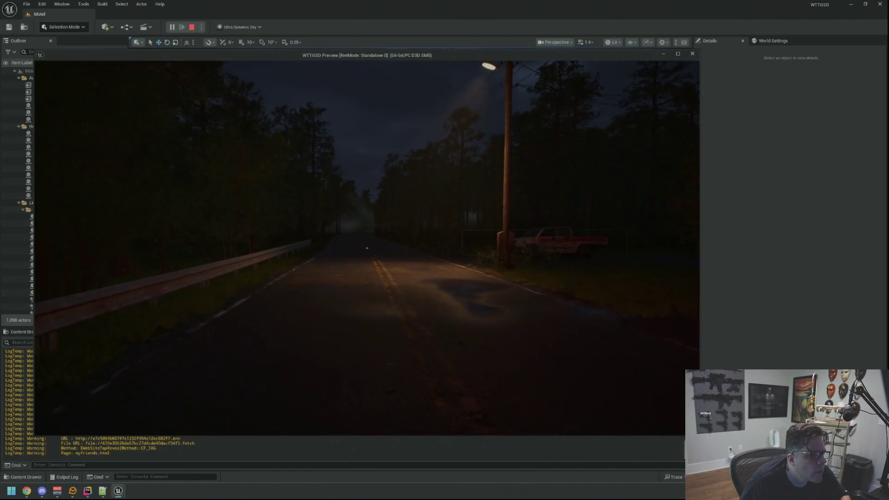
key(w)
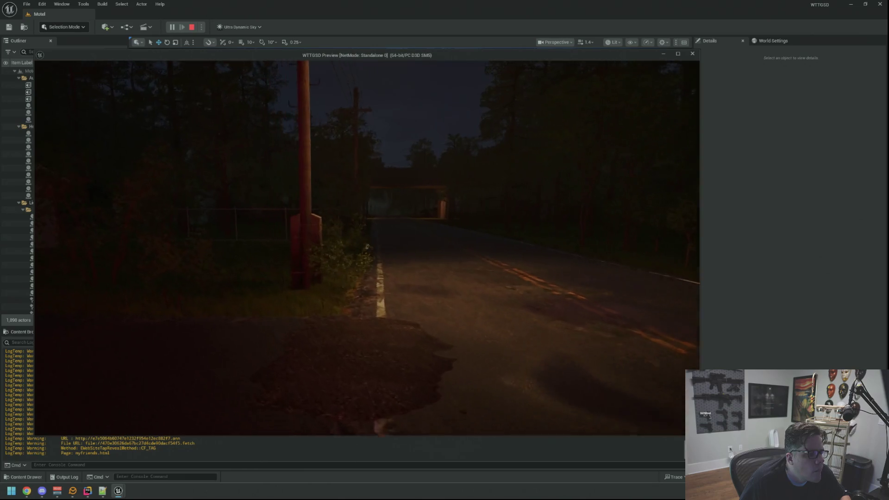
key(s)
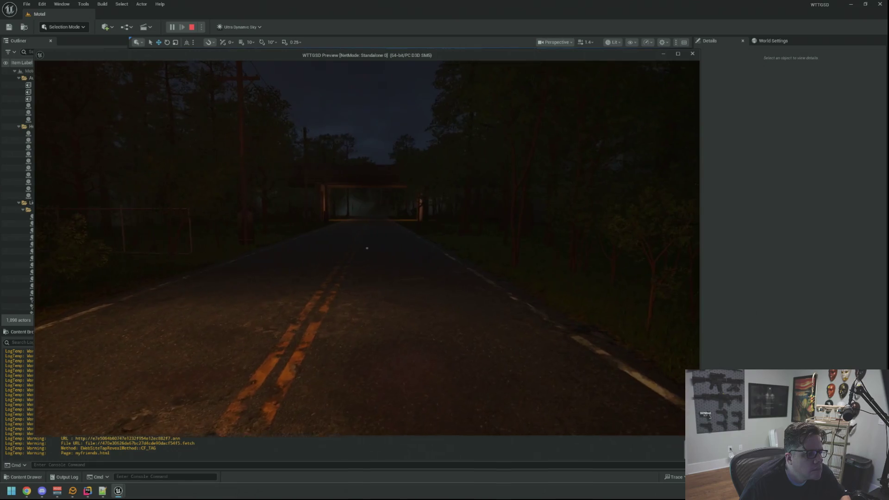
key(w)
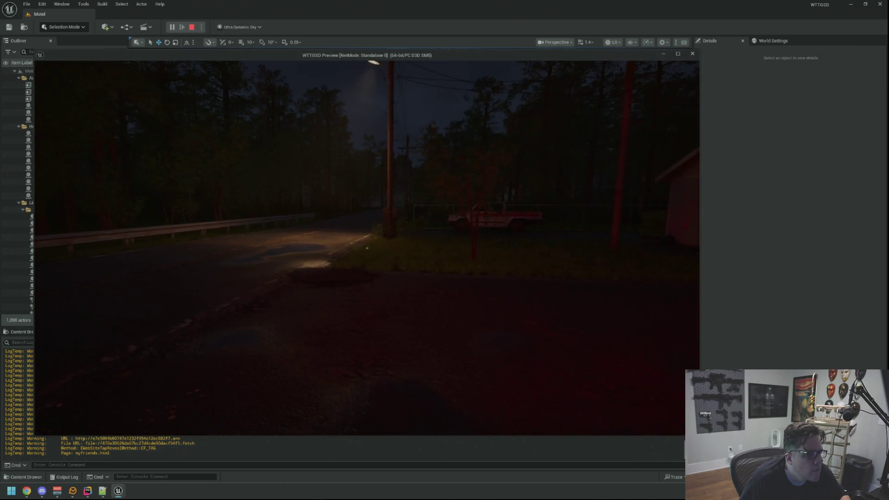
key(Escape)
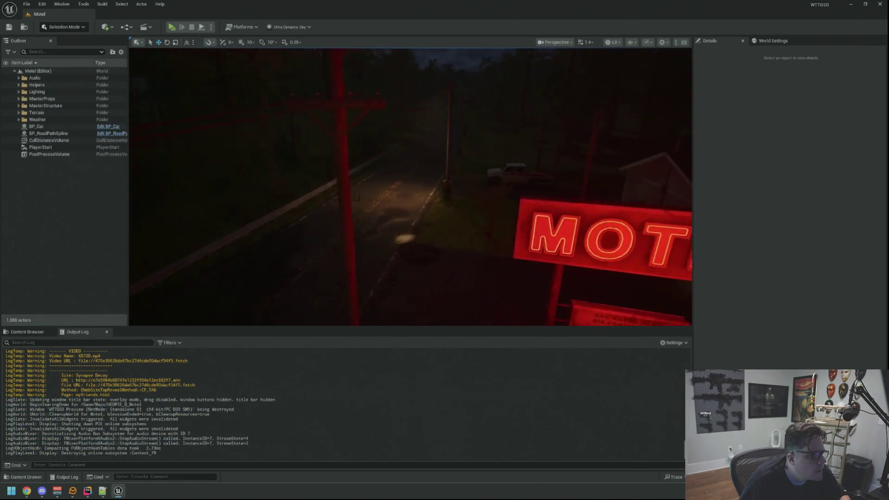
Show the Sedan01 materials and select the car body in the BP_Car viewport.
click(25, 332)
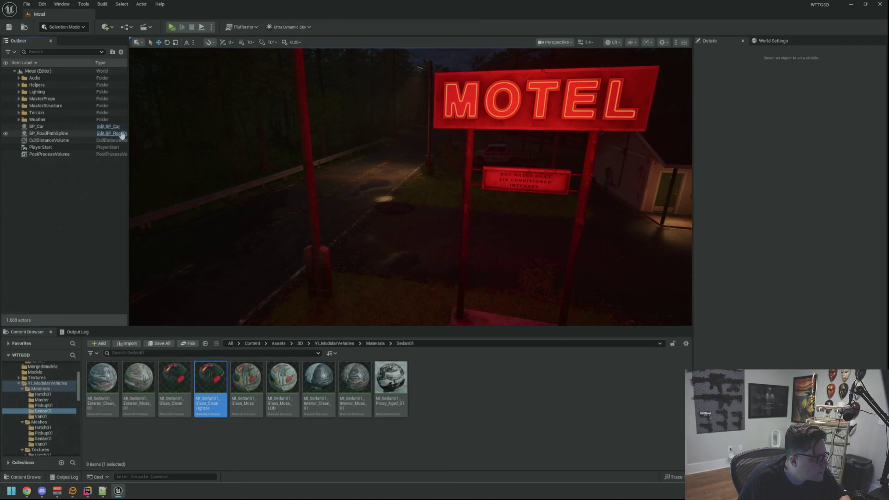
mouse_move(612, 102)
mouse_down()
mouse_move(474, 82)
mouse_move(274, 40)
mouse_move(252, 21)
mouse_move(241, 27)
mouse_up()
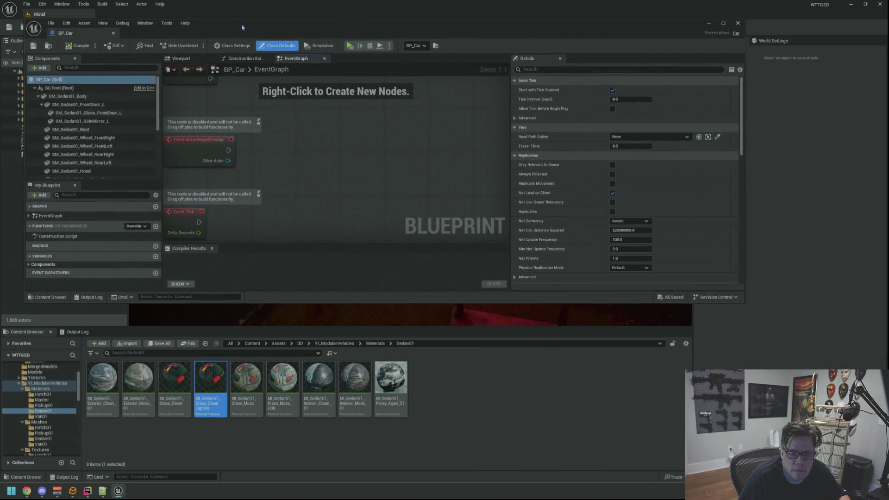
click(181, 58)
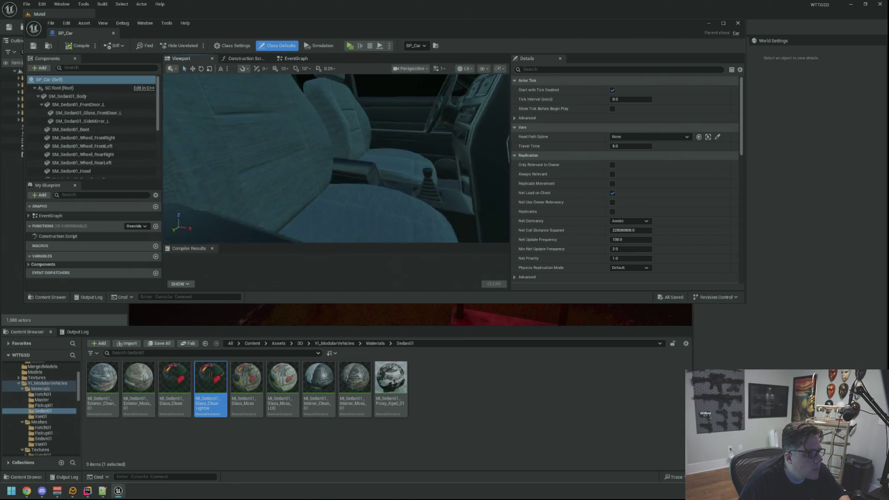
mouse_move(336, 157)
mouse_down()
mouse_move(273, 165)
mouse_move(287, 194)
mouse_move(350, 134)
mouse_up()
scroll(351, 134, up, 3)
click(329, 140)
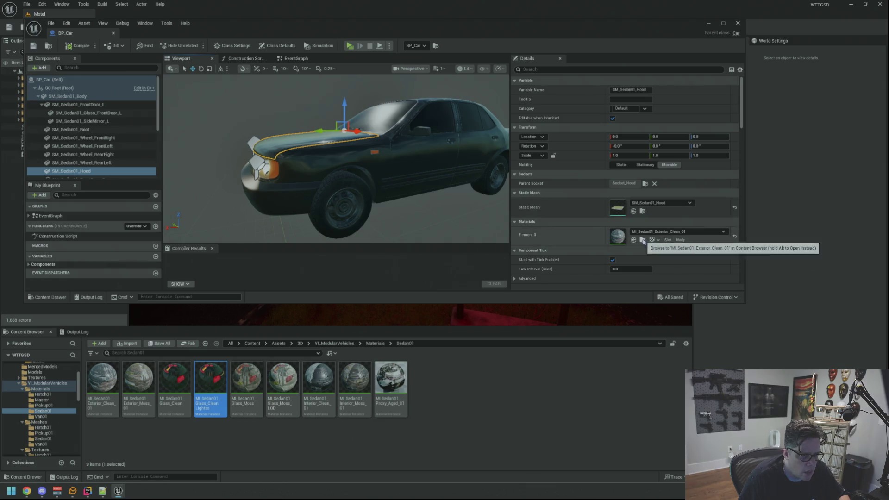
click(394, 163)
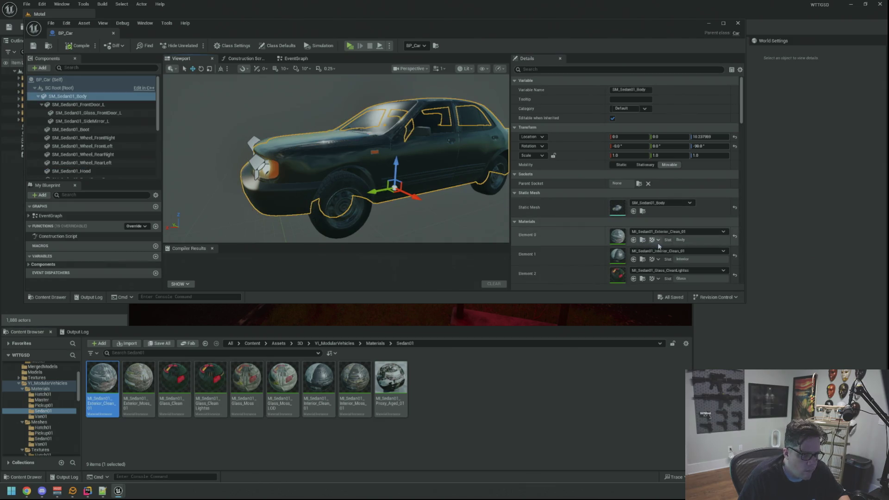
Duplicate MI_Sedan01_Exterior_Clean_01 into Clean_02 and open the copy for editing.
scroll(658, 245, down, 3)
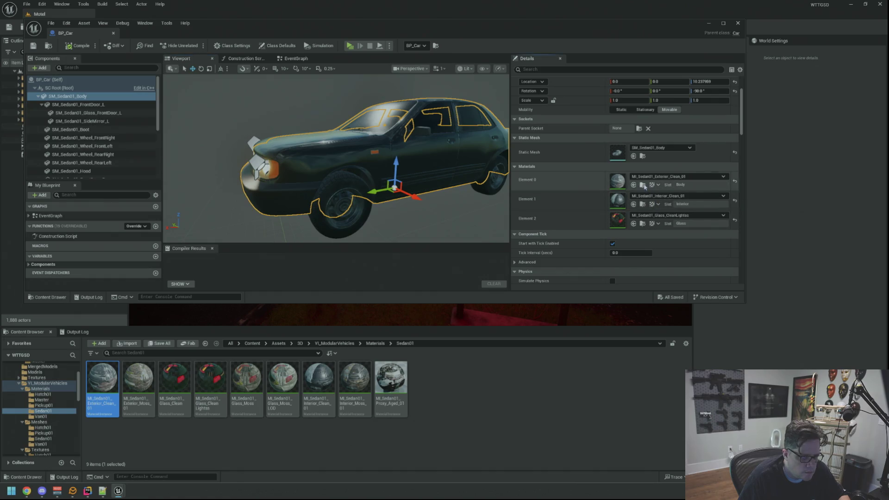
key(ctrl+d)
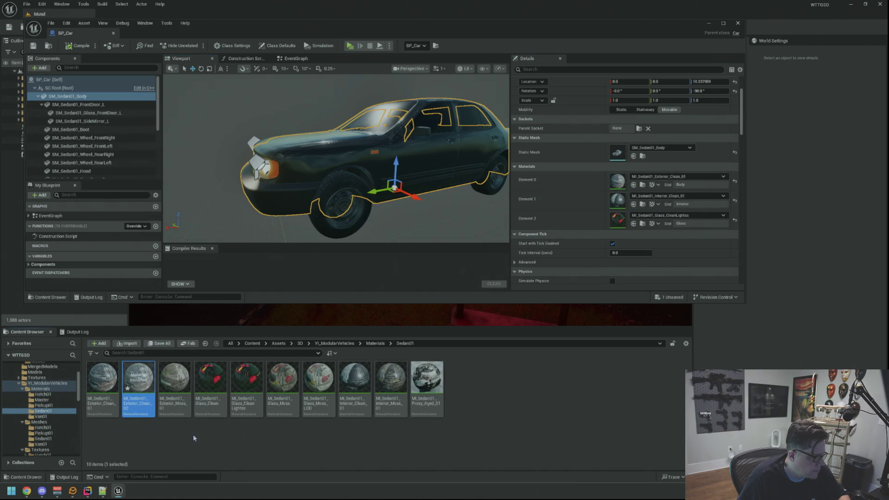
key(Return)
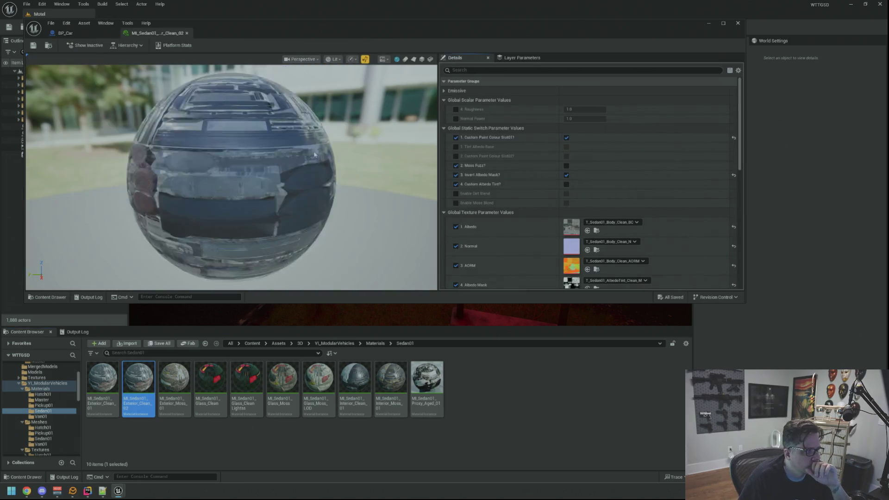
Assign MI_Sedan01_Exterior_Clean_02 to the car body's Element 0 material slot.
drag(311, 37, 351, 47)
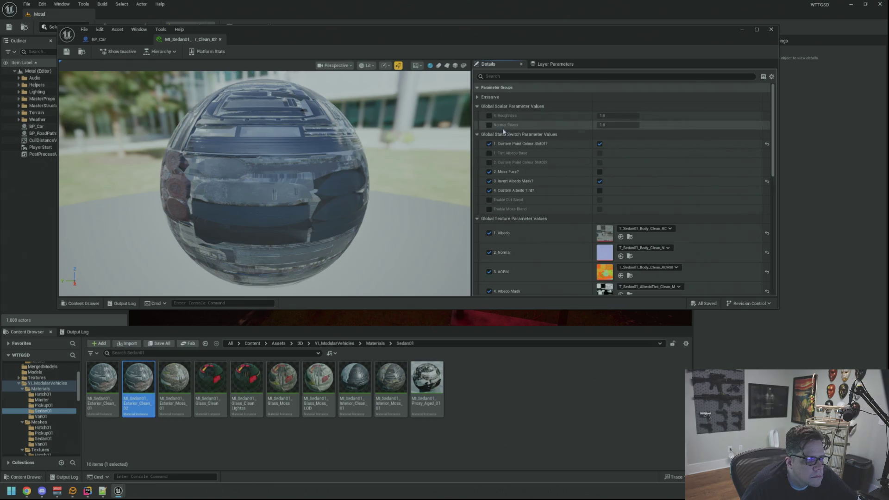
scroll(540, 163, down, 5)
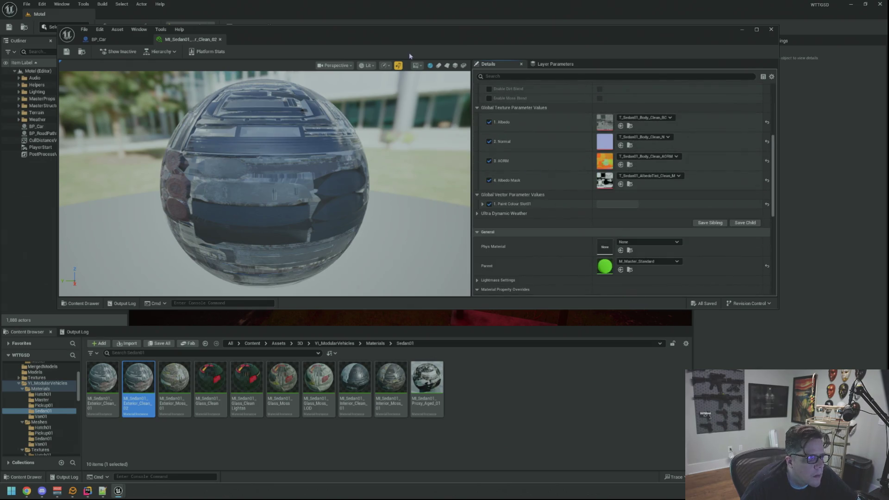
drag(395, 40, 523, 65)
click(365, 71)
drag(463, 70, 343, 53)
drag(181, 363, 706, 201)
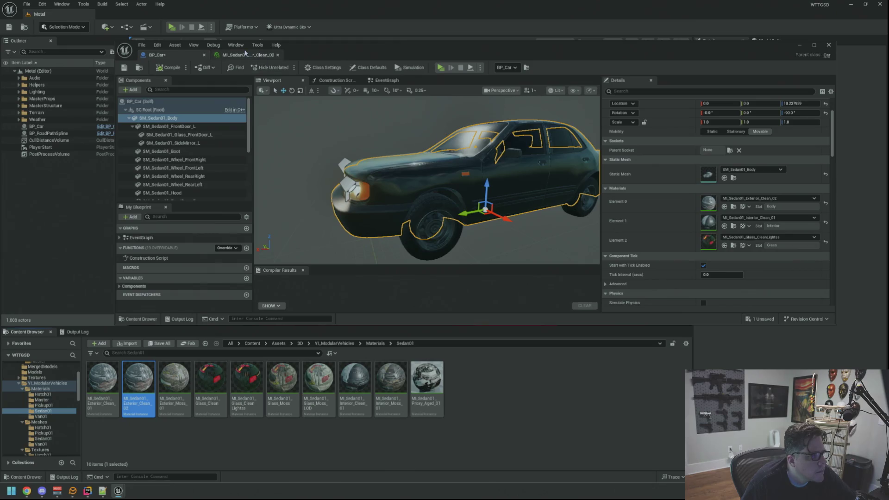
Set Paint Colour Slot01 of Clean_02 to magenta and preview it on the car.
click(245, 55)
scroll(648, 185, down, 2)
click(648, 164)
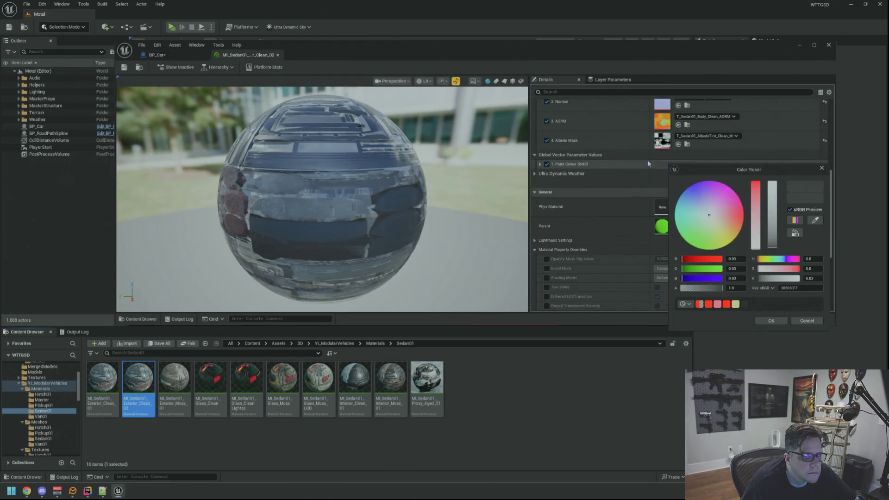
mouse_move(732, 205)
mouse_down()
mouse_move(749, 195)
mouse_move(775, 199)
mouse_up()
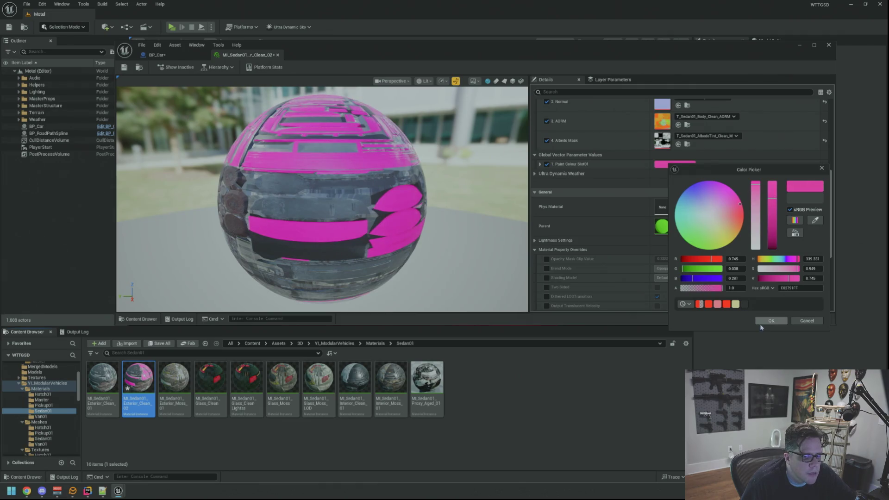
click(762, 321)
click(157, 55)
mouse_move(436, 137)
mouse_down()
mouse_move(421, 137)
mouse_move(416, 106)
mouse_move(401, 113)
mouse_move(401, 141)
mouse_up()
scroll(421, 137, up, 4)
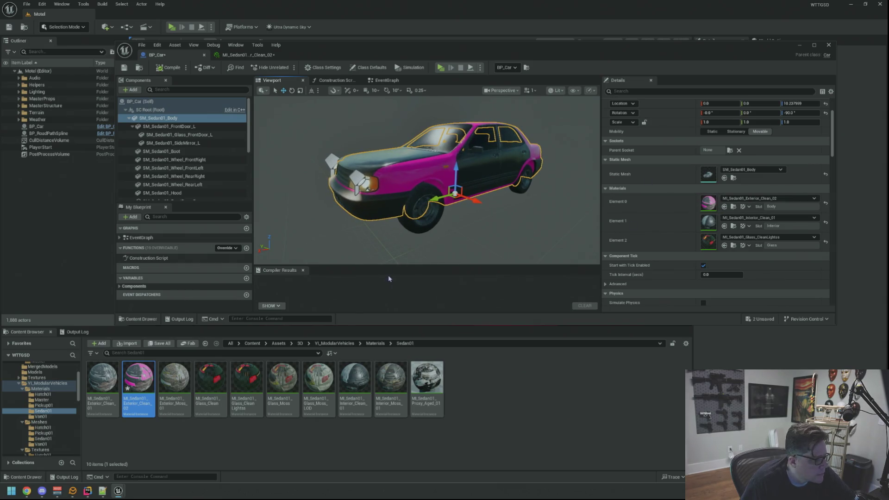
Change Paint Colour Slot01 to a desaturated grey-blue, save Clean_02, and inspect the car.
double_click(138, 376)
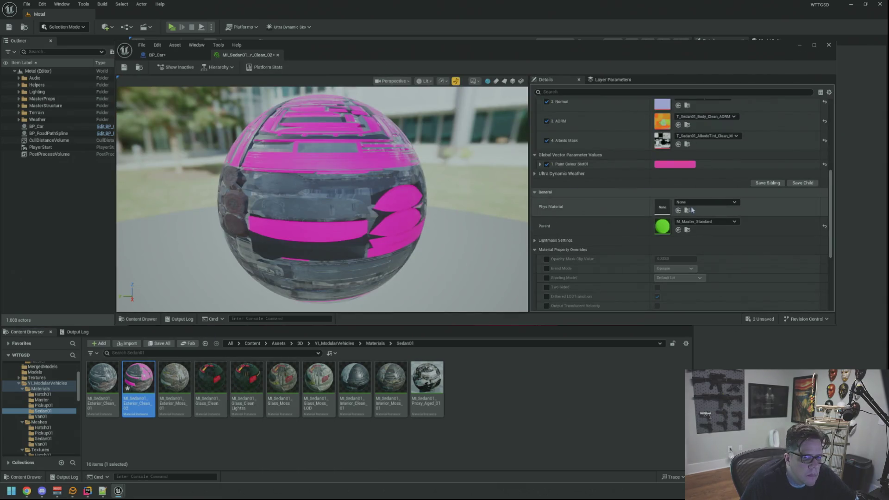
click(664, 165)
mouse_move(751, 198)
mouse_down()
mouse_move(755, 223)
mouse_move(701, 213)
mouse_up()
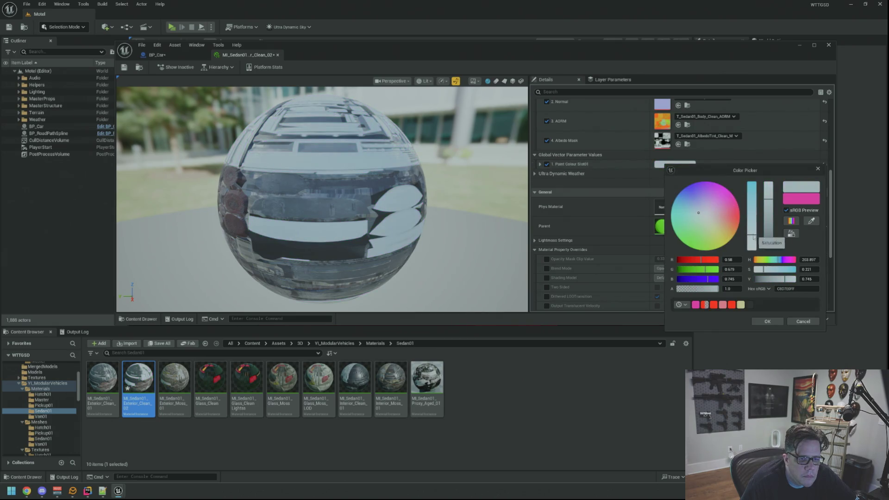
drag(769, 189, 767, 230)
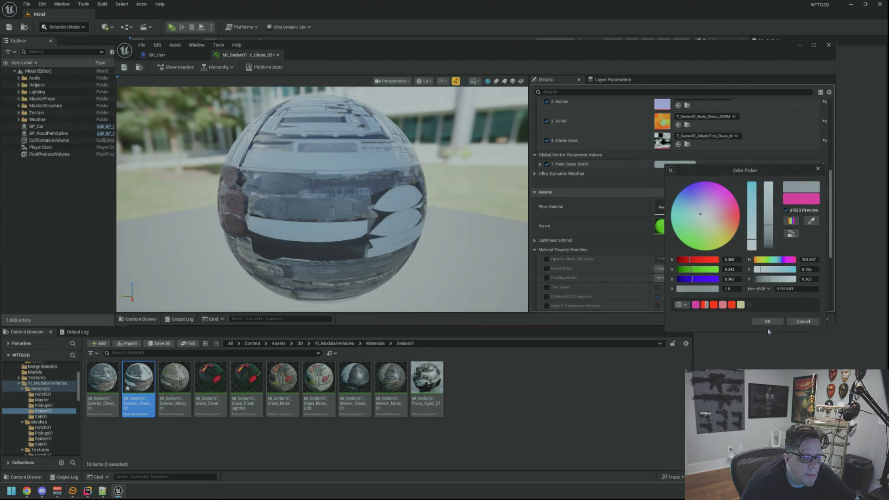
click(766, 323)
click(124, 67)
click(172, 55)
click(124, 67)
mouse_move(386, 202)
mouse_down()
mouse_move(352, 197)
mouse_move(386, 202)
mouse_up()
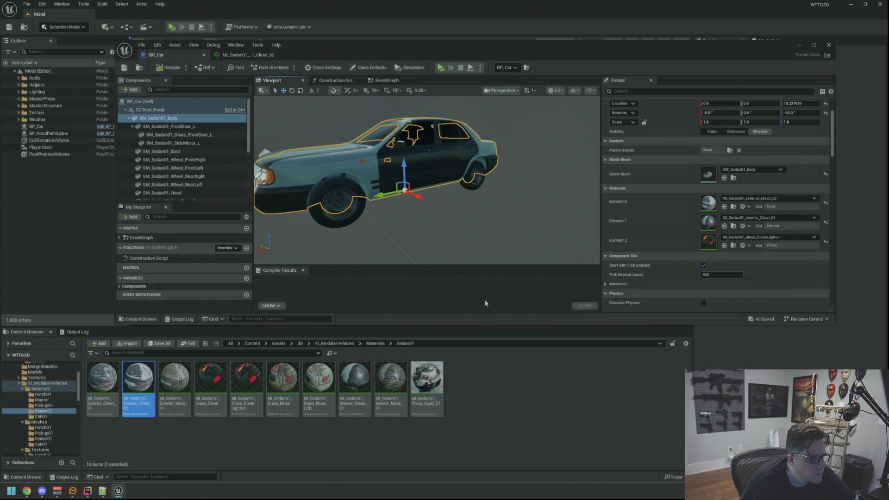
Apply Exterior_Clean_02 to the left front and left back doors.
mouse_move(421, 240)
mouse_down()
mouse_move(371, 201)
mouse_move(402, 216)
mouse_move(407, 206)
mouse_up()
mouse_move(138, 386)
mouse_down()
mouse_move(437, 239)
mouse_move(443, 195)
mouse_move(452, 213)
mouse_up()
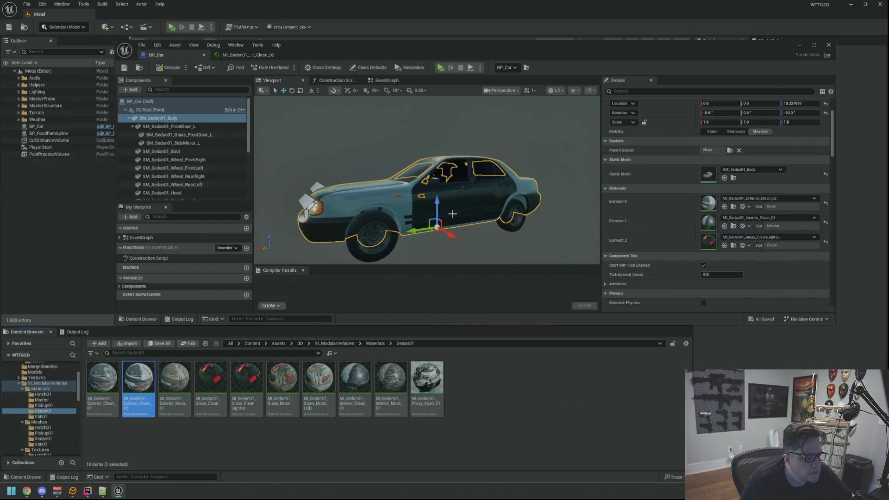
click(456, 211)
mouse_move(137, 380)
mouse_down()
mouse_move(705, 213)
mouse_move(708, 204)
mouse_up()
scroll(466, 208, down, 5)
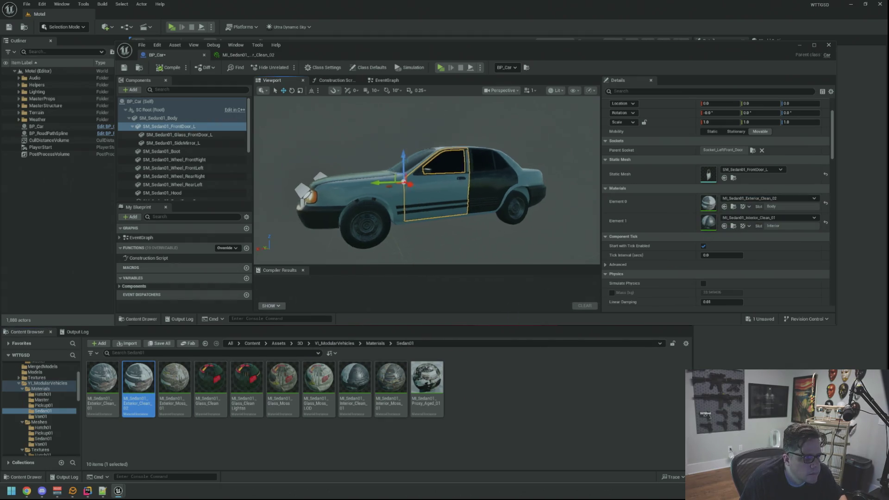
click(466, 208)
scroll(466, 208, up, 4)
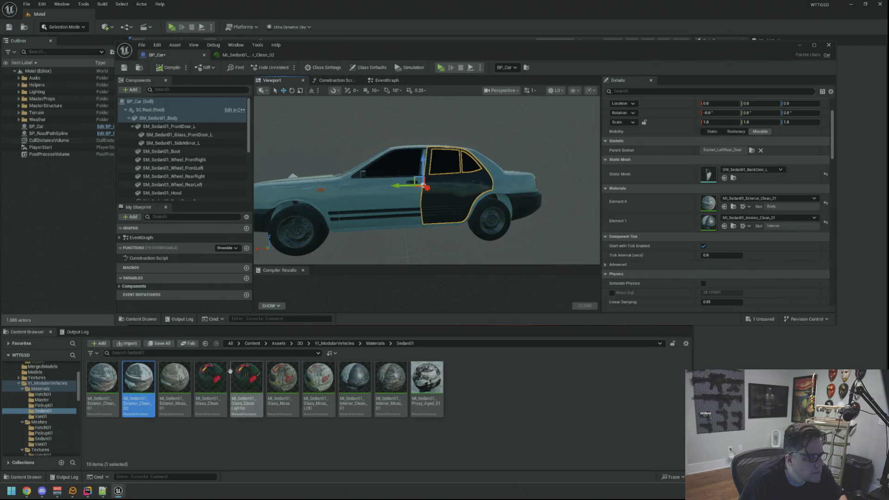
drag(138, 380, 708, 203)
Apply Exterior_Clean_02 to the hood.
drag(426, 181, 352, 181)
drag(439, 205, 439, 171)
click(439, 206)
click(431, 195)
mouse_move(129, 394)
mouse_down()
mouse_move(759, 200)
mouse_move(722, 201)
mouse_up()
Apply Exterior_Clean_02 to the right front and right back doors.
mouse_move(421, 192)
mouse_down()
mouse_move(403, 193)
mouse_move(421, 194)
mouse_up()
click(461, 211)
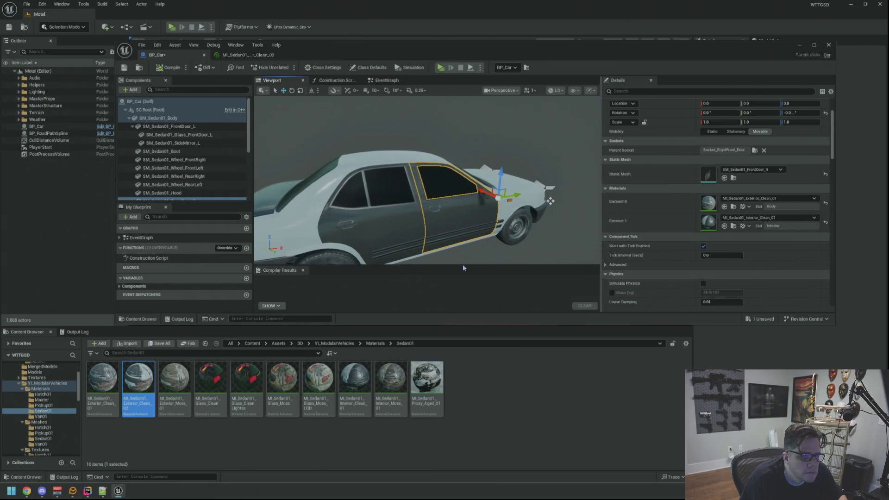
drag(138, 387, 708, 204)
mouse_move(467, 171)
mouse_down()
mouse_move(451, 171)
mouse_move(467, 170)
mouse_up()
click(467, 171)
drag(138, 387, 708, 204)
mouse_move(490, 171)
mouse_down()
mouse_move(517, 171)
mouse_move(508, 198)
mouse_move(428, 181)
mouse_up()
Apply Exterior_Clean_02 to the boot, then return to the level view of the road.
click(428, 181)
mouse_move(138, 387)
mouse_down()
mouse_move(697, 193)
mouse_move(667, 212)
mouse_move(643, 199)
mouse_up()
mouse_move(138, 386)
mouse_down()
mouse_move(222, 403)
mouse_move(708, 204)
mouse_up()
mouse_move(445, 185)
mouse_down()
mouse_move(452, 199)
mouse_move(461, 175)
mouse_move(449, 173)
mouse_up()
mouse_move(287, 55)
mouse_down()
mouse_move(776, 118)
mouse_move(878, 120)
mouse_up()
mouse_move(462, 155)
mouse_down()
mouse_move(463, 164)
mouse_move(439, 162)
mouse_up()
drag(406, 212, 408, 237)
click(517, 406)
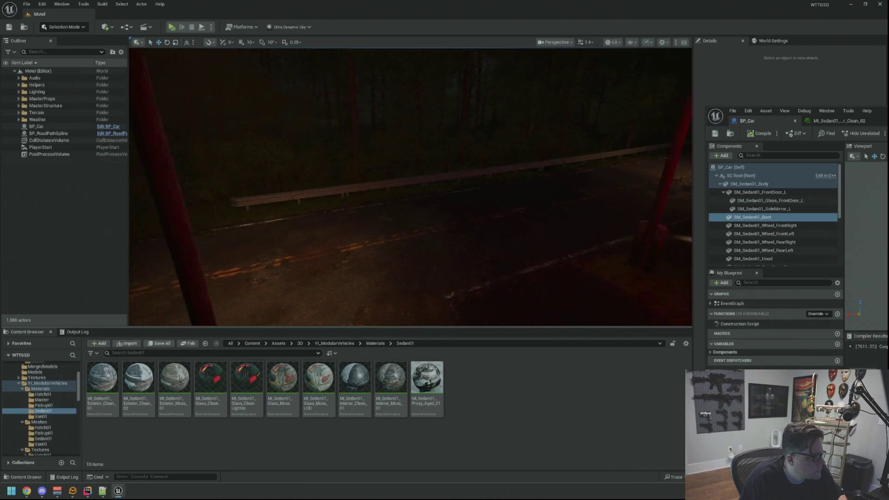
Place a BP_Car from BluePrints > GameActors onto the night road and view it up close.
scroll(38, 420, up, 3)
click(34, 388)
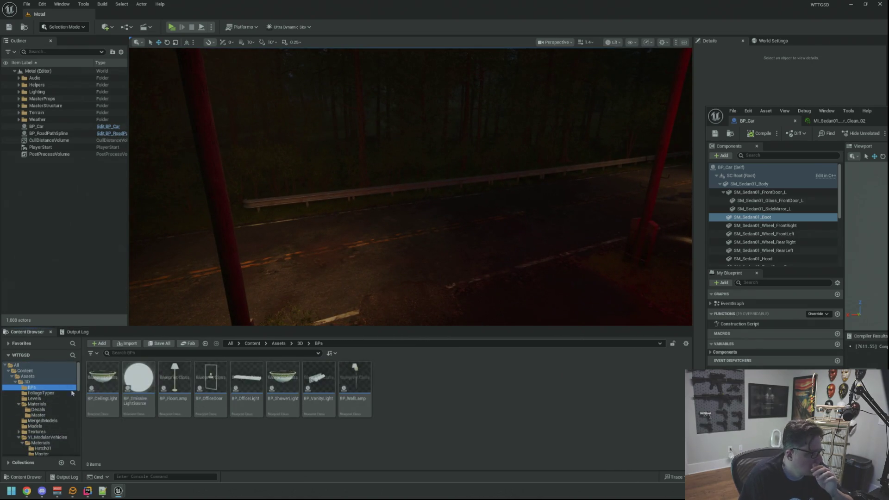
scroll(59, 408, down, 5)
scroll(58, 408, down, 4)
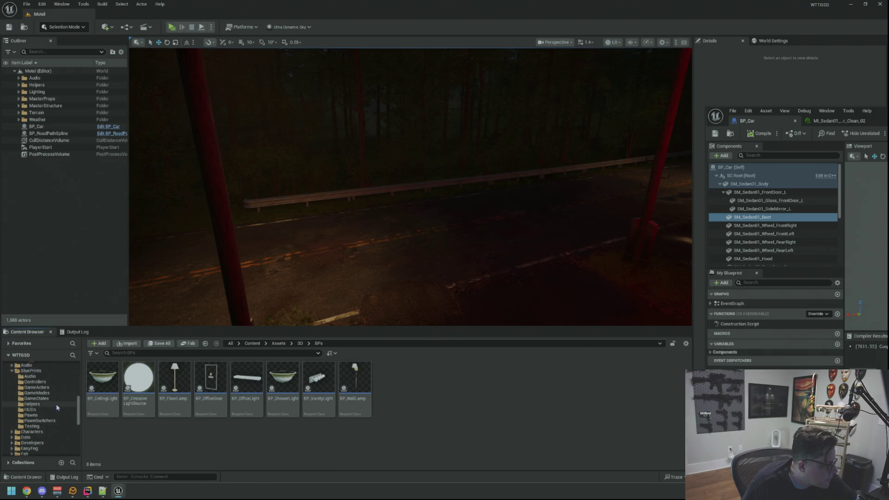
click(51, 388)
mouse_move(144, 390)
mouse_down()
mouse_move(445, 225)
mouse_move(366, 218)
mouse_up()
click(373, 252)
mouse_move(373, 253)
mouse_down()
mouse_move(373, 218)
mouse_move(362, 234)
mouse_up()
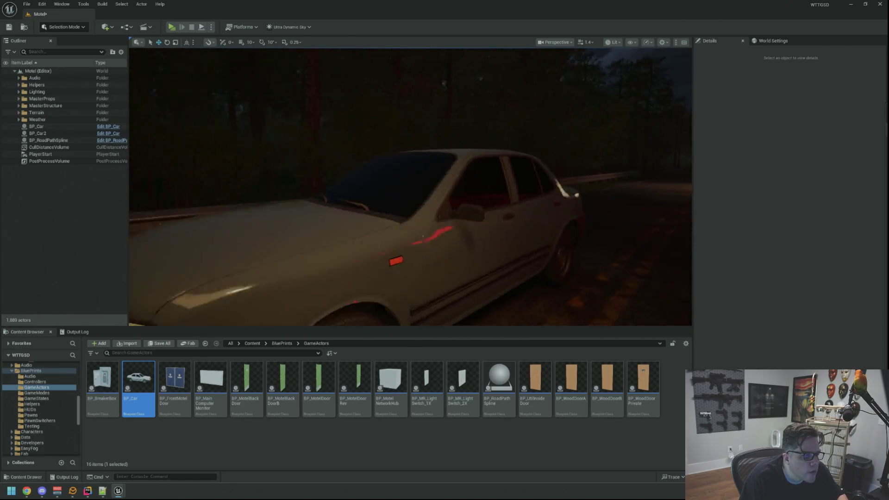
Save the Motel map, delete BP_Car2, and start a play test.
key(ctrl+s)
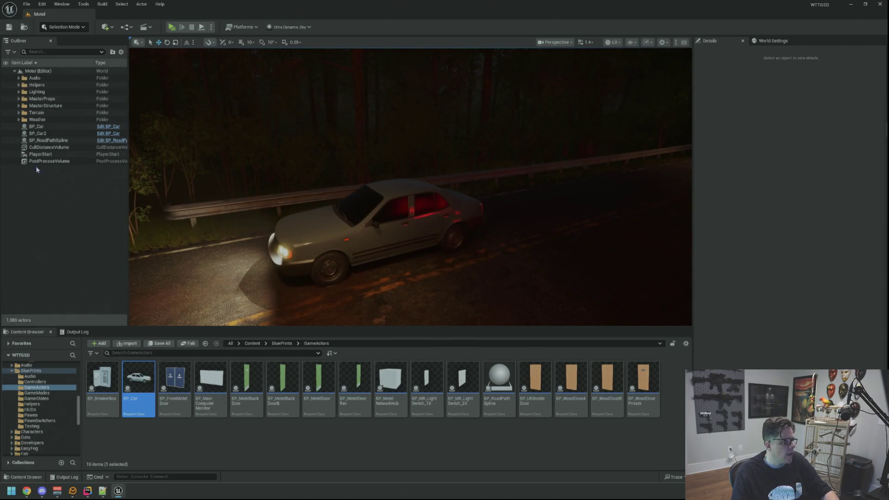
click(50, 134)
key(Delete)
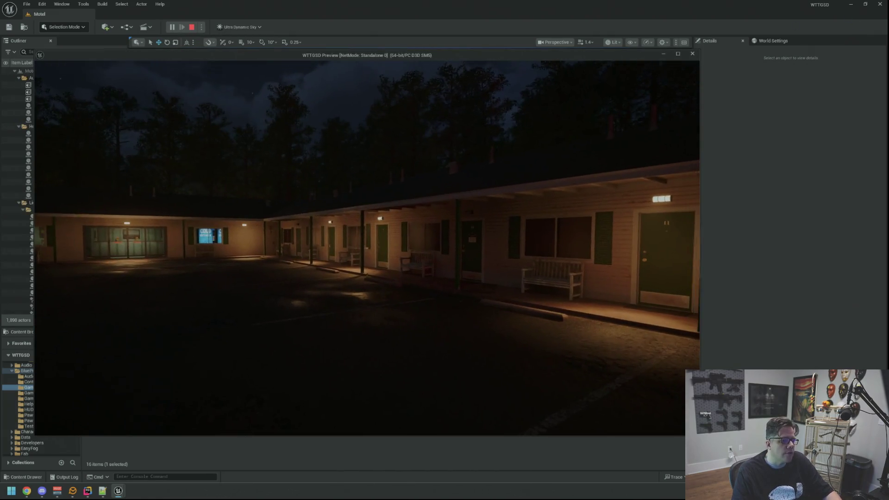
key(F8)
Minimize the editor and run EndRain in the in-game console to stop the rain.
click(851, 5)
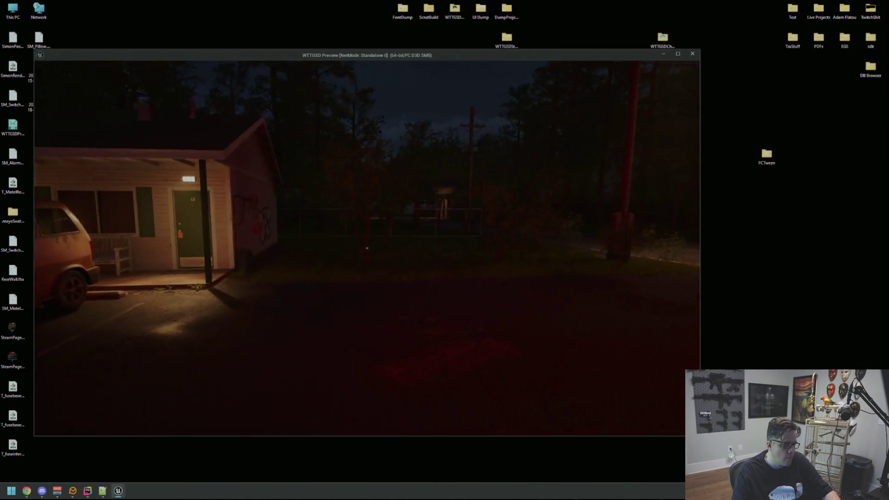
key(grave)
key(Up)
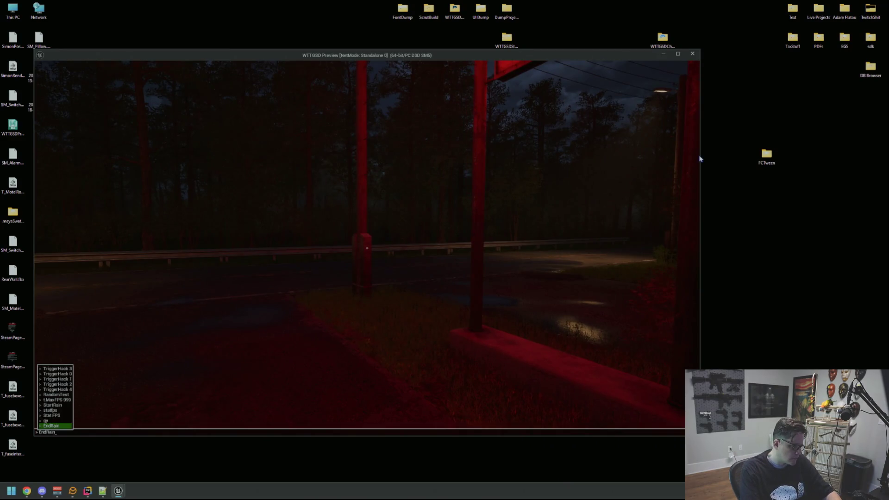
key(Return)
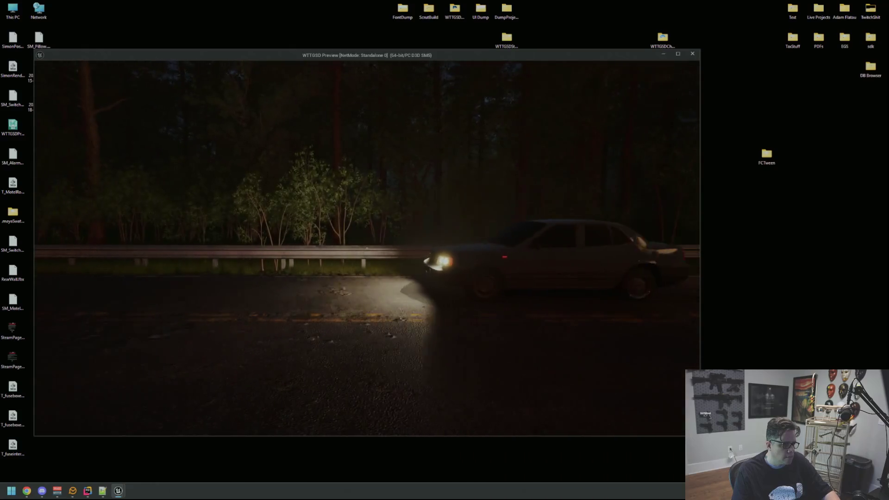
Walk from the dark road into the parking lot toward the lit motel office.
key(w)
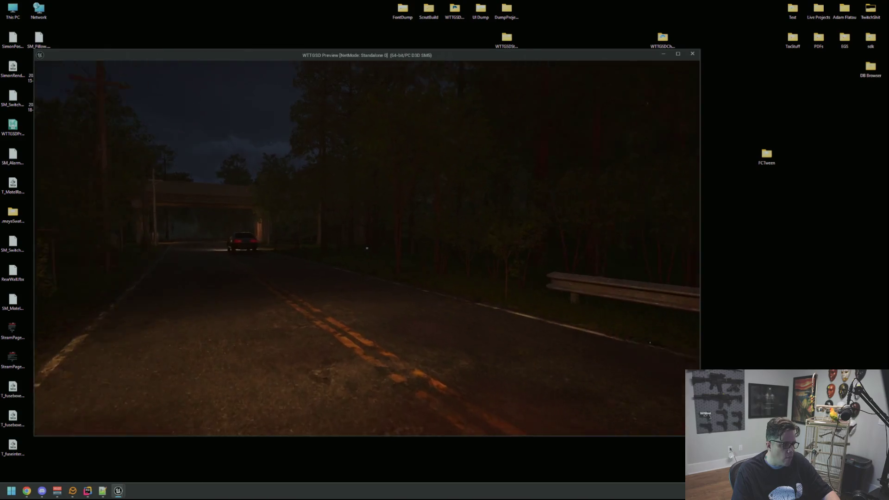
mouse_move(367, 248)
key(w)
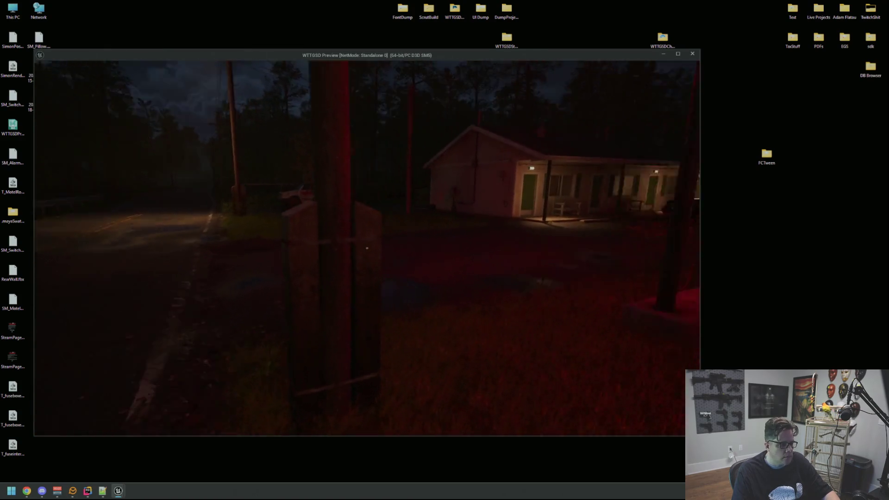
key(w)
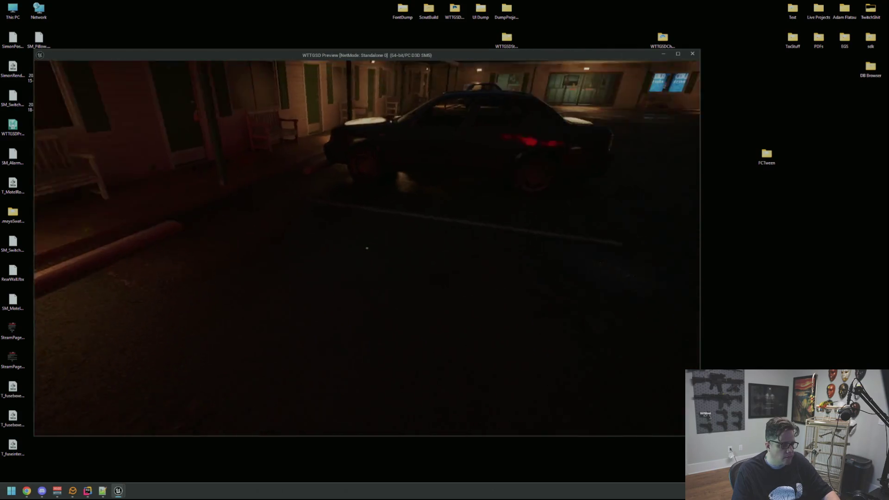
key(w)
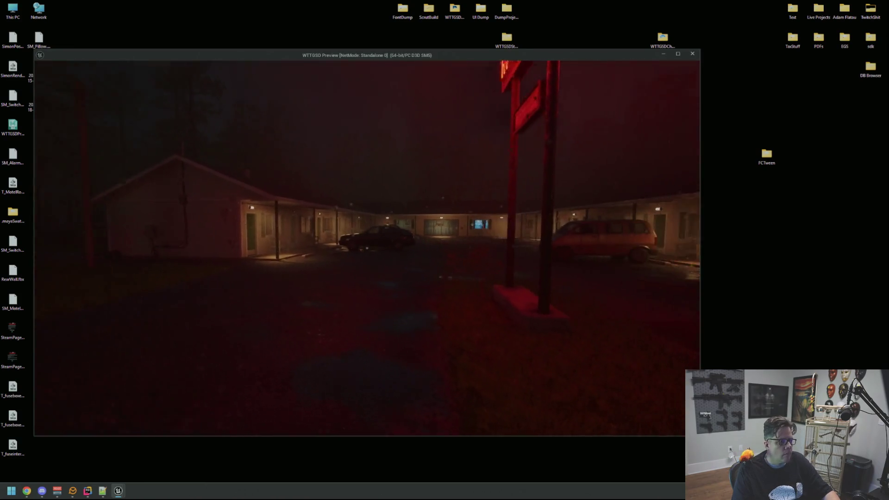
Walk past the van and police car onto the covered walkway and motel porch.
key(w)
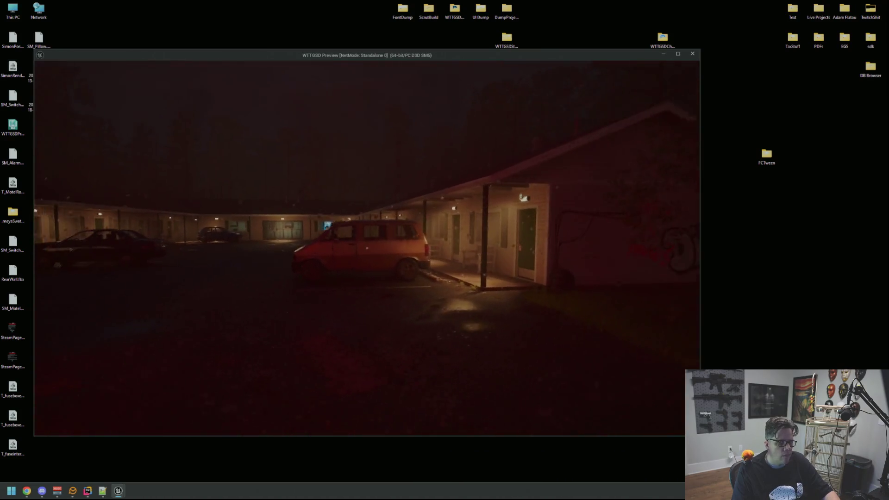
key(w)
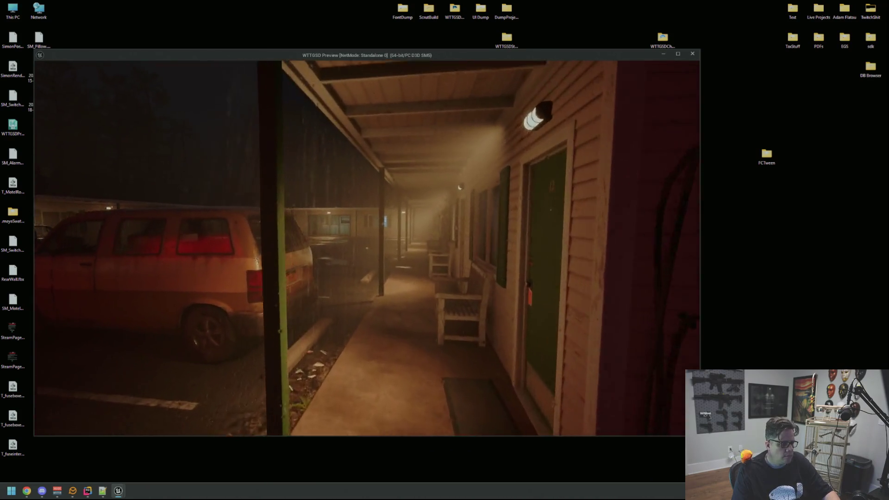
key(s)
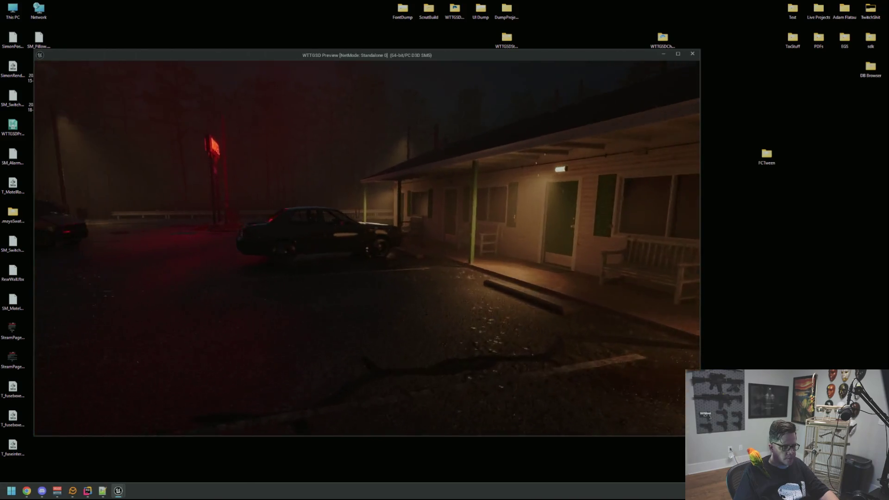
key(w)
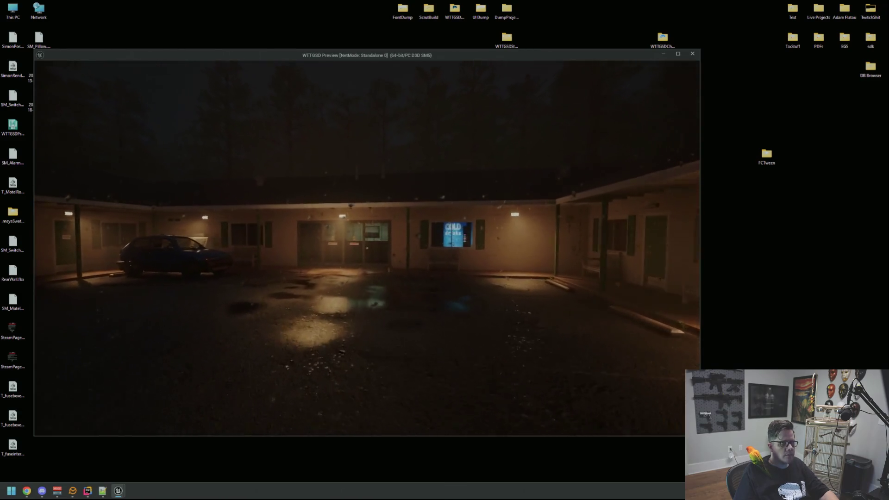
key(w)
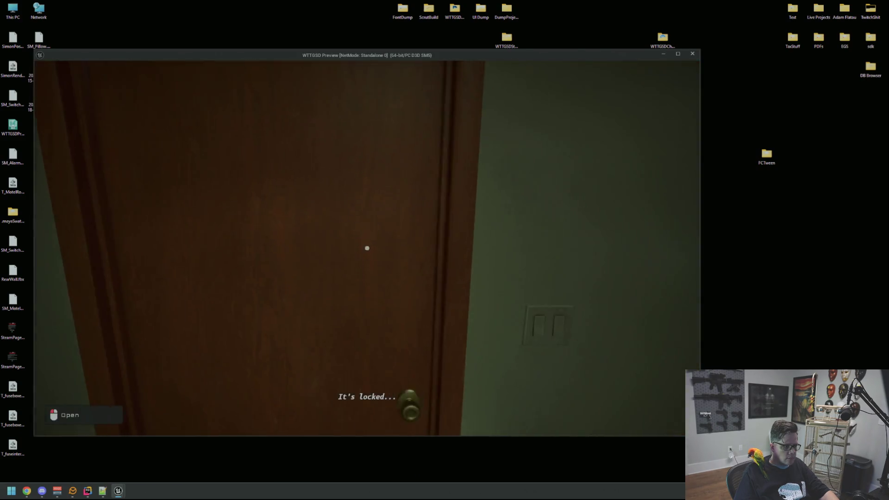
Switch off the office light, open the side and lobby doors, and exit through the lobby.
click(366, 247)
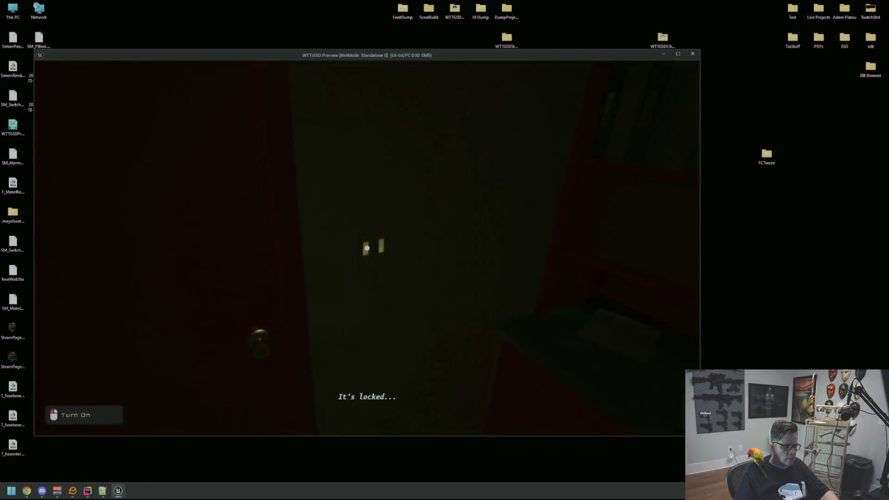
key(w)
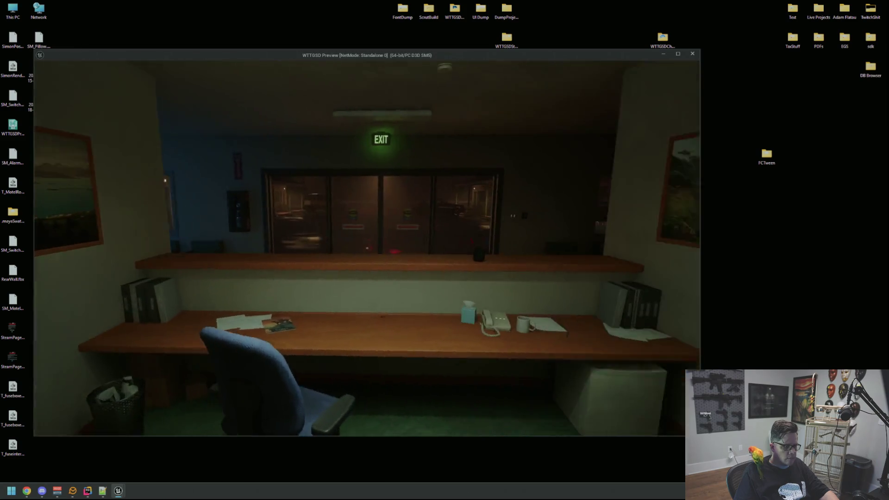
key(w)
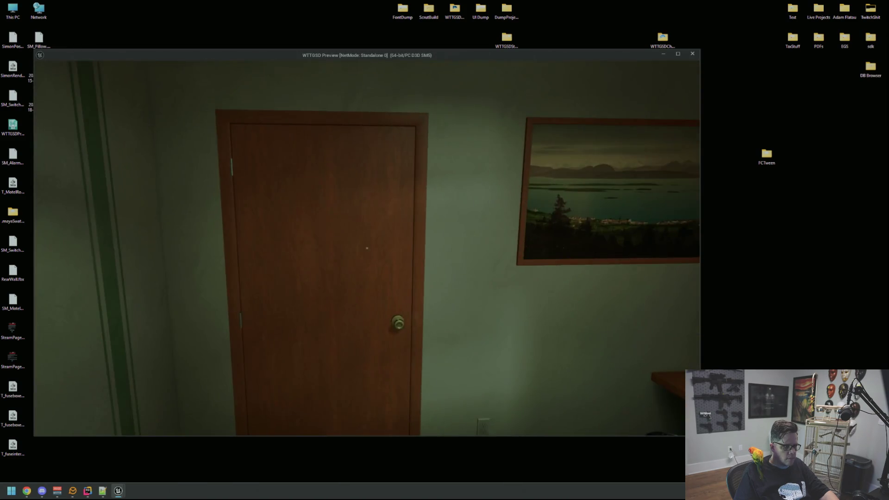
click(366, 248)
key(w)
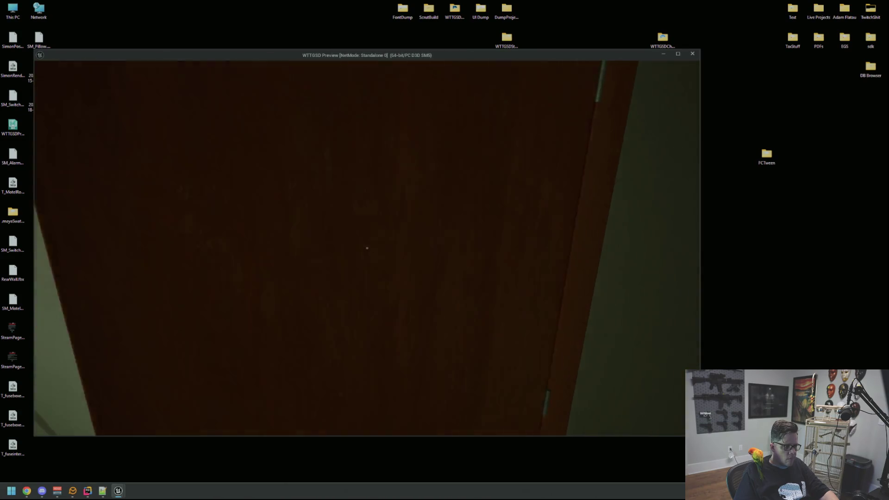
click(367, 248)
key(w)
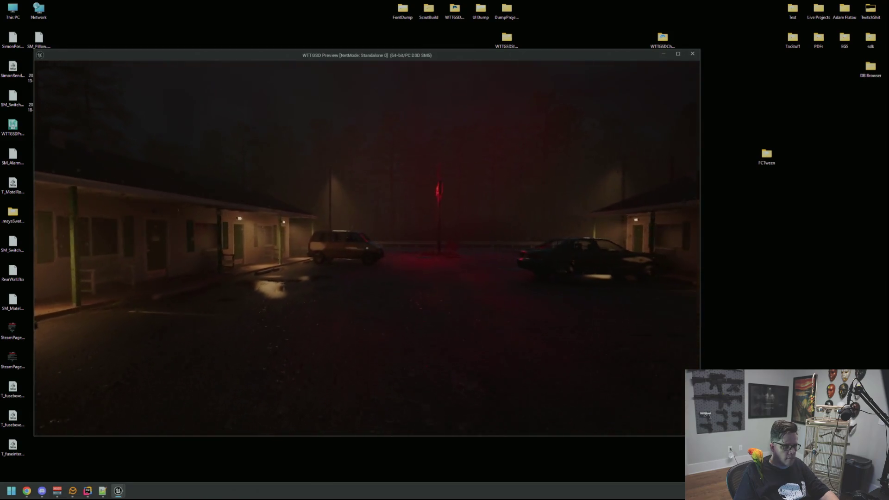
Cross the parking lot to the red MOTEL sign pole and follow the foggy road to the streetlight.
key(w)
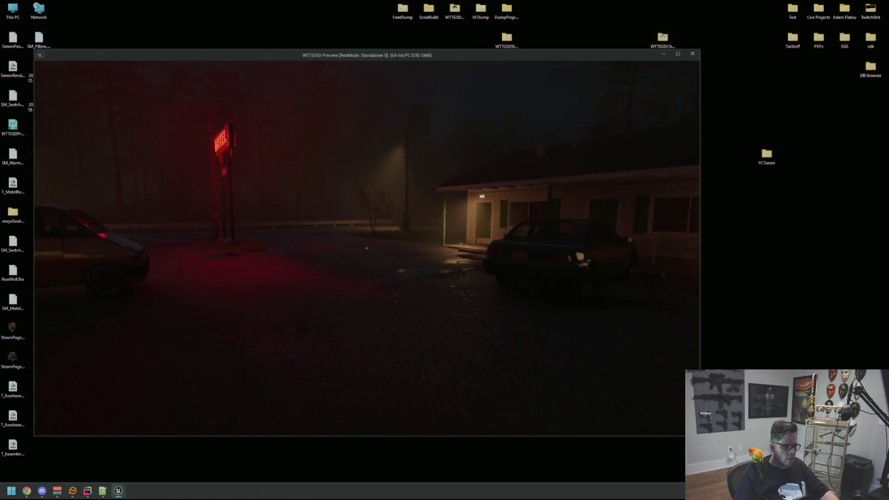
key(w)
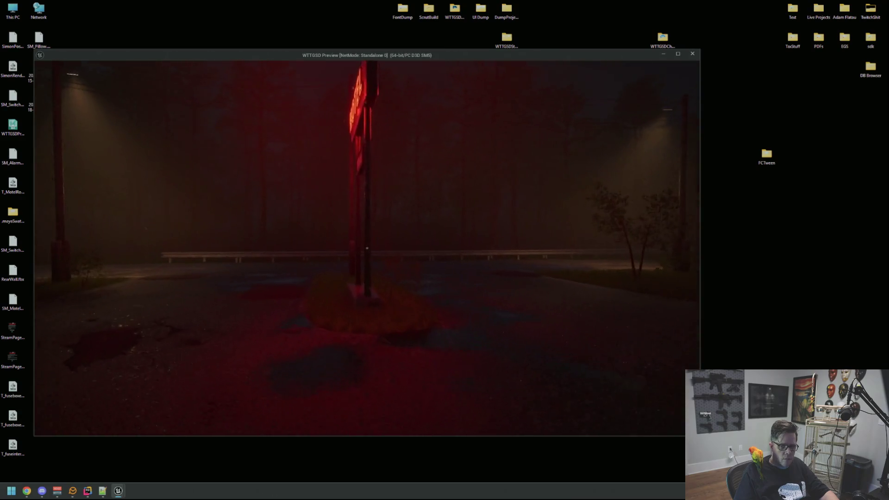
key(s)
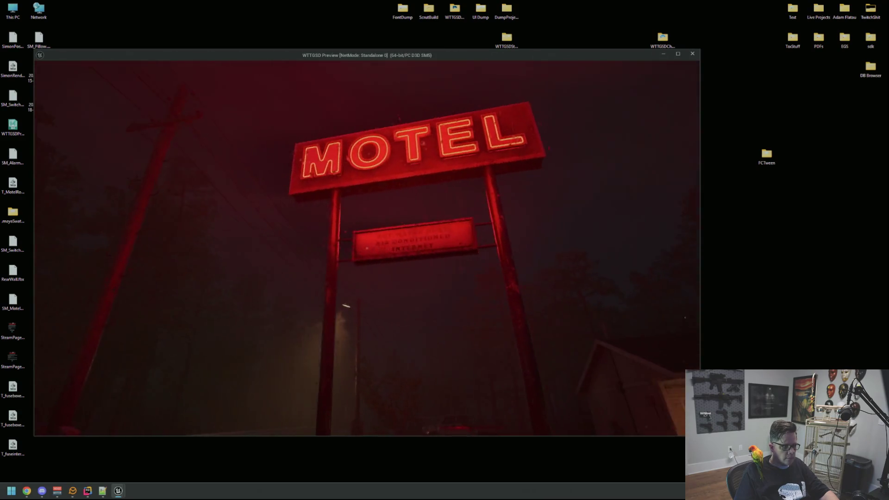
mouse_move(367, 248)
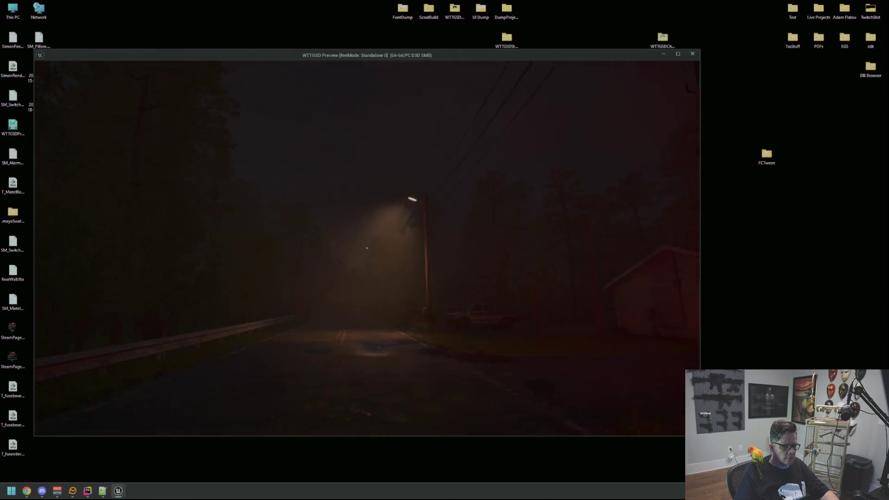
key(w)
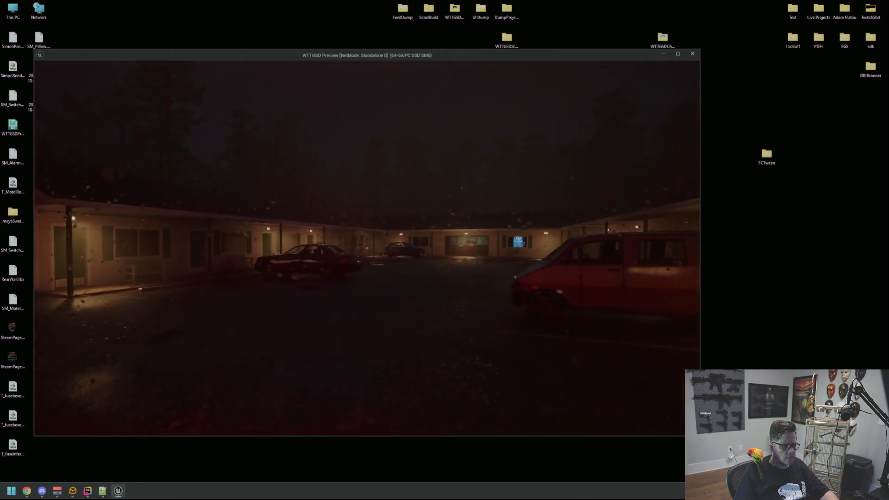
Walk along the porch, open door 3, and go to the nightstand with the alarm clock.
key(w)
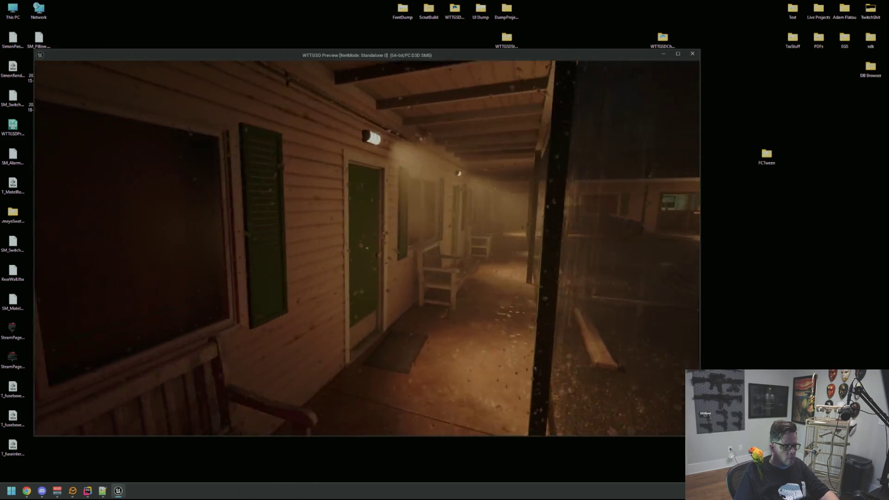
key(w)
click(367, 248)
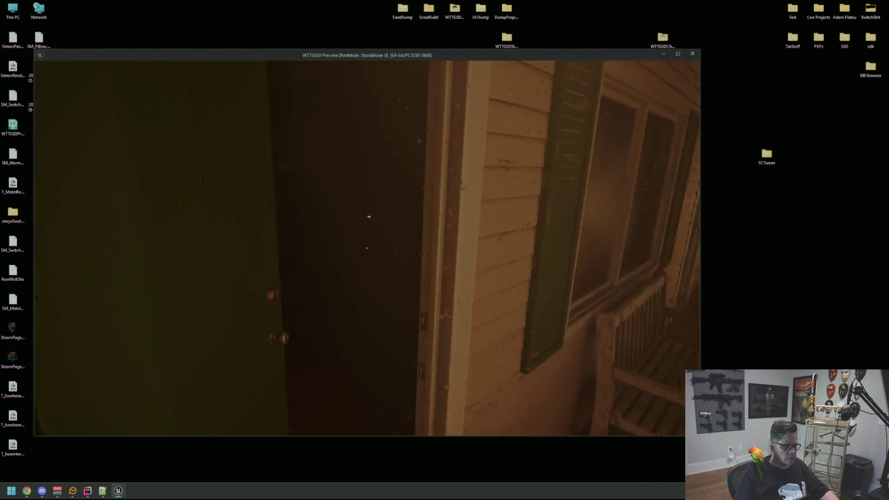
mouse_move(366, 248)
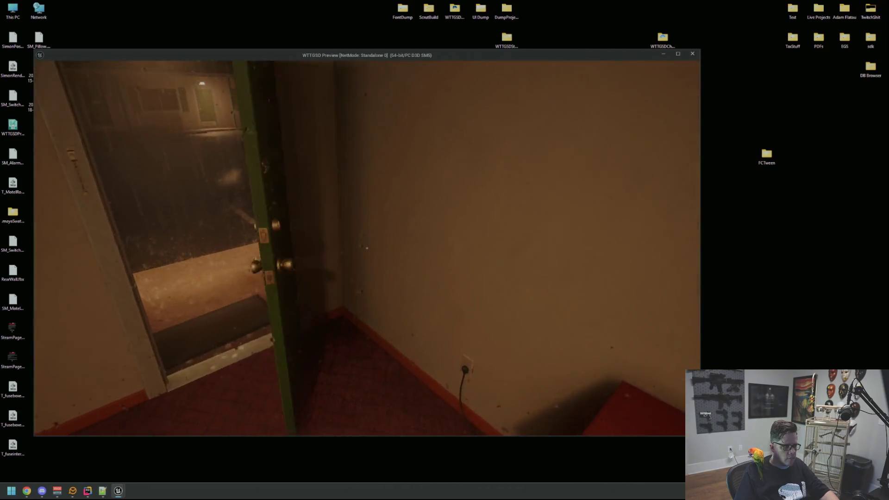
key(w)
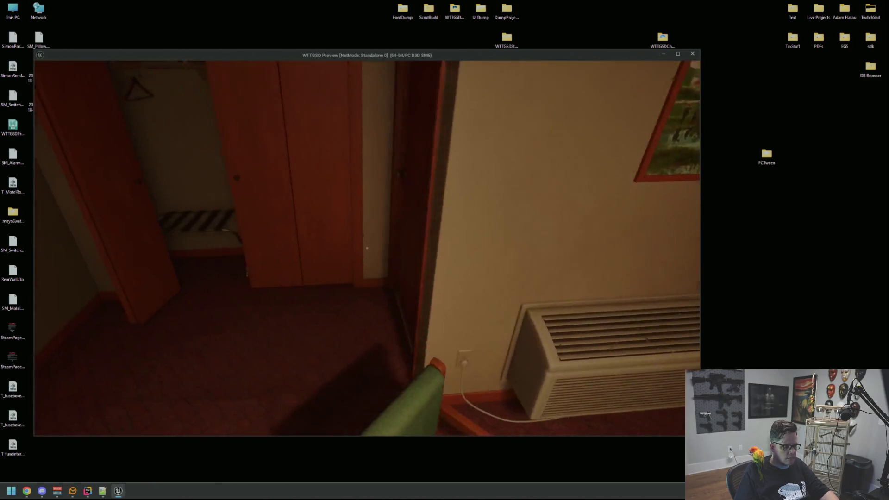
key(w)
Open and step into the bathroom, visit the TV dresser, then leave onto the rainy porch.
click(367, 248)
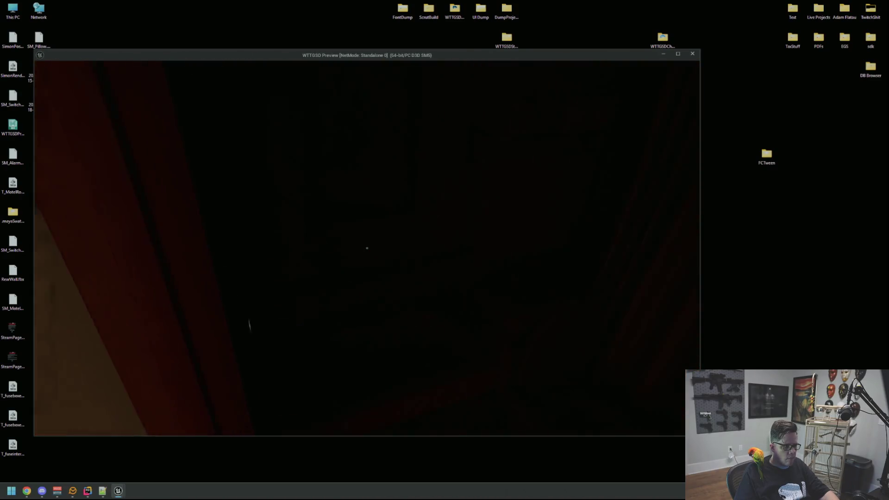
key(w)
key(w)
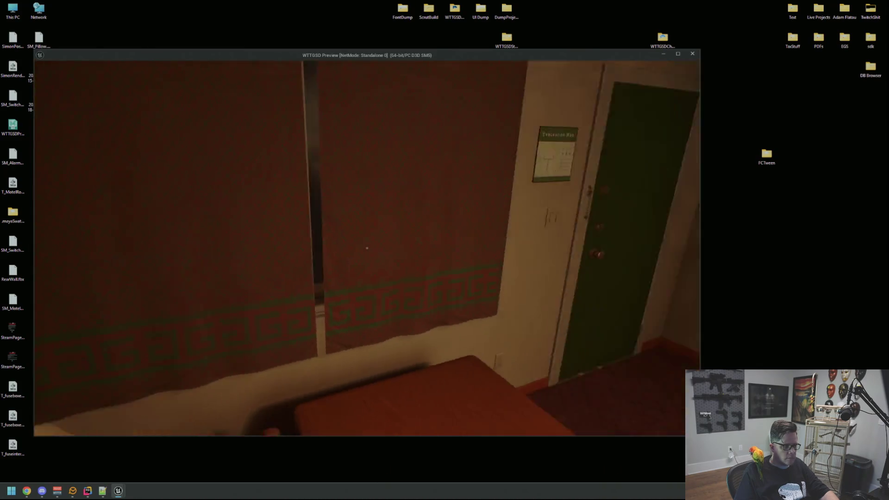
key(s)
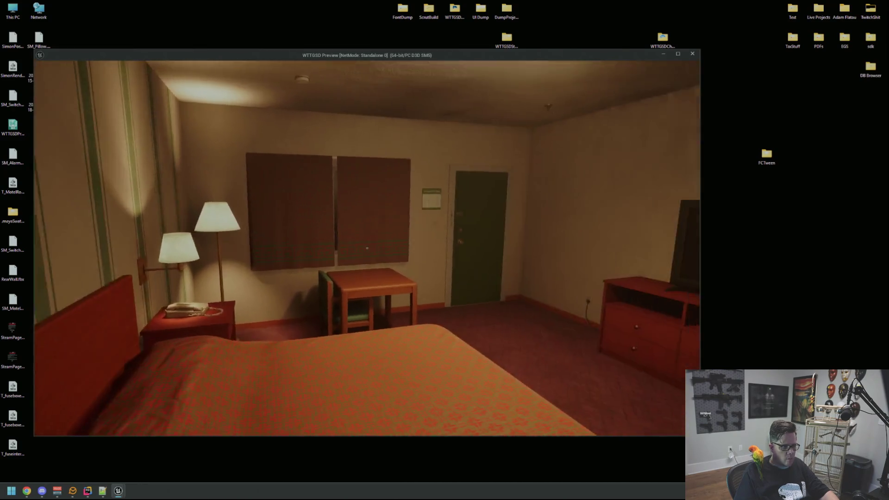
key(w)
key(w)
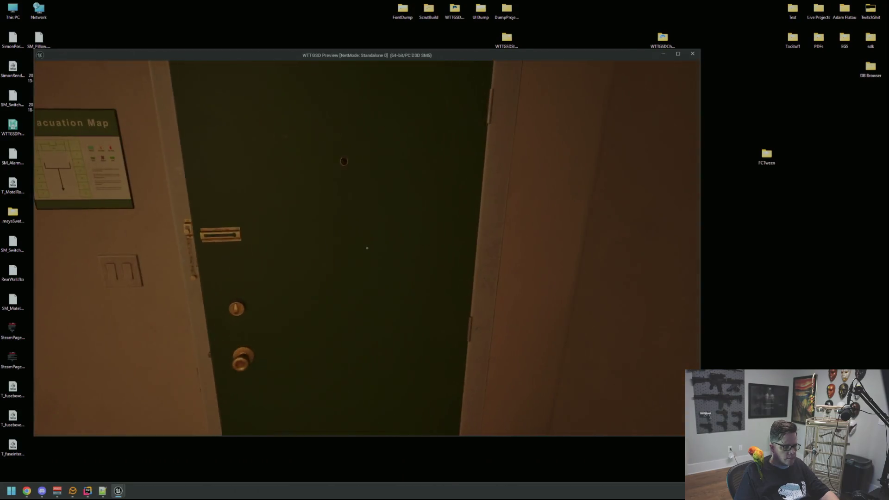
key(w)
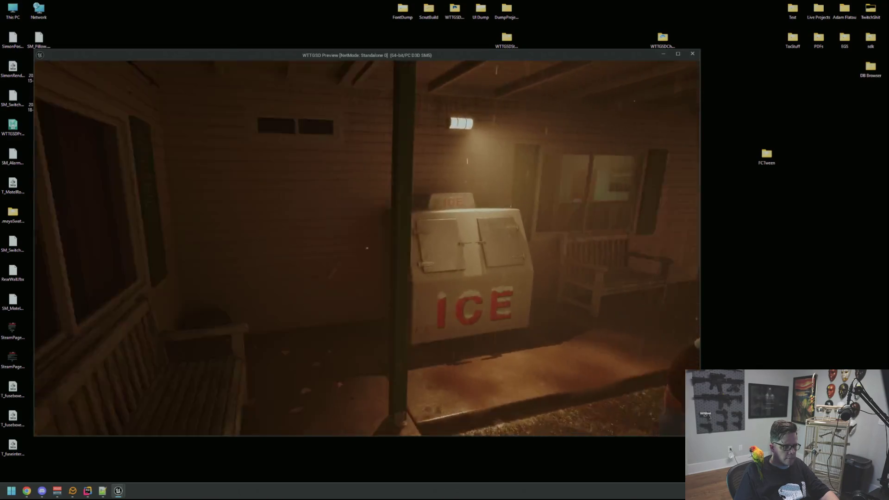
Walk through the office's Private door and back room into the exit hallway, then end play with Esc.
key(w)
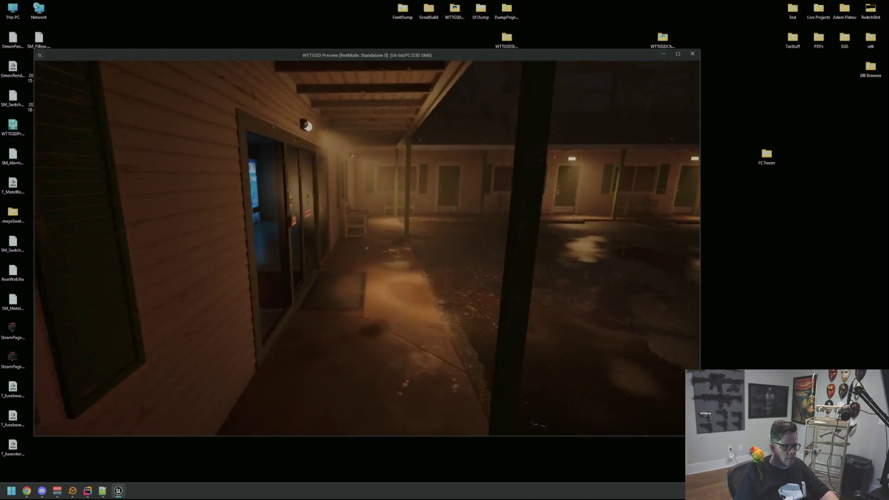
key(w)
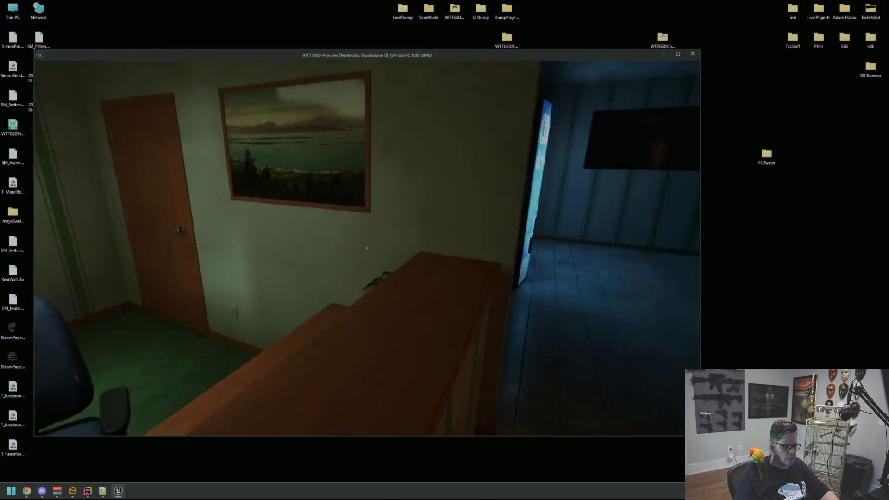
click(367, 248)
key(w)
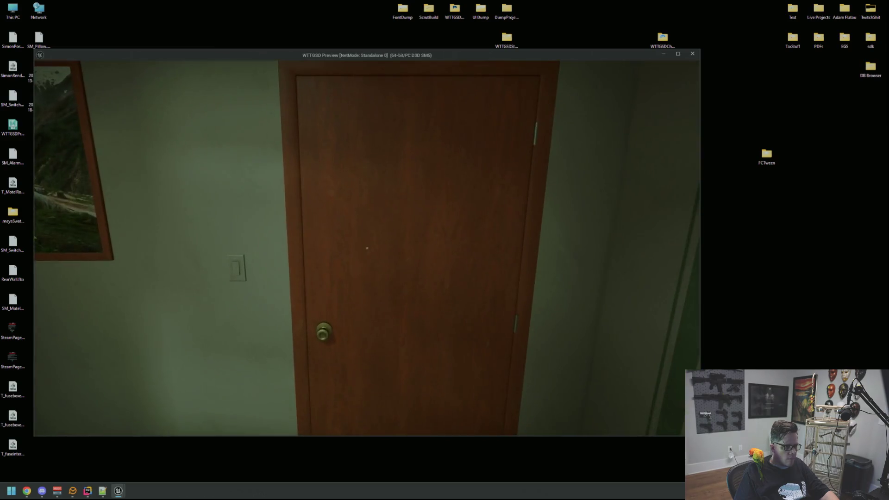
click(366, 248)
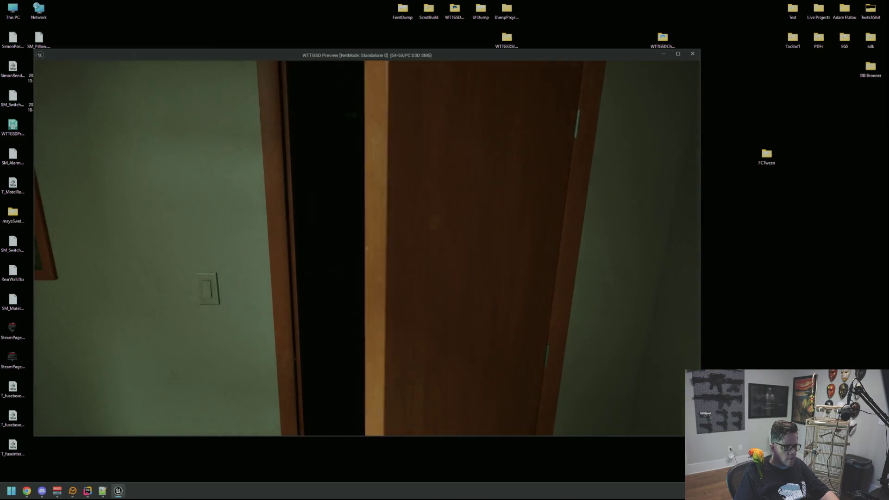
key(w)
key(Escape)
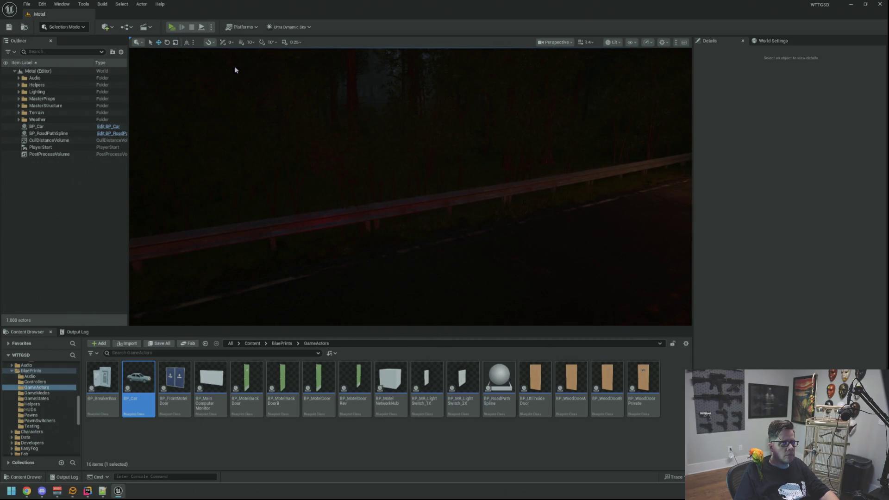
Launch a standalone play test of the Motel level with Alt+P.
key(alt+p)
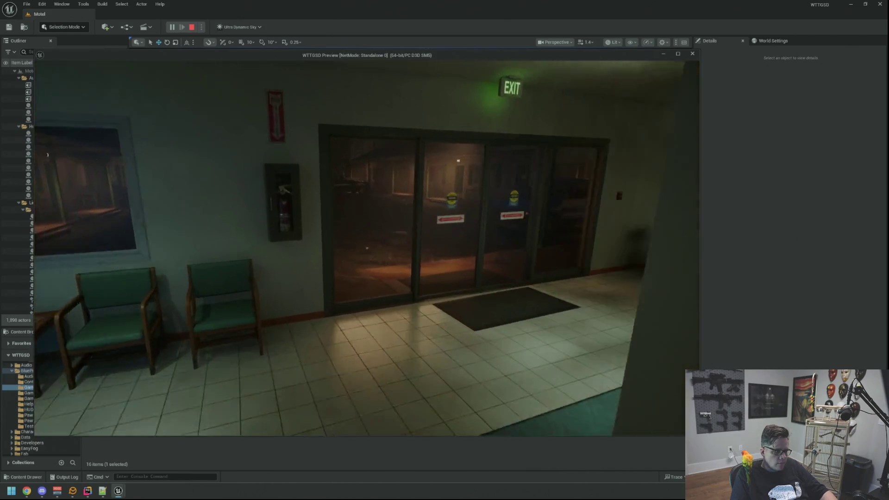
Stop the standalone preview with Esc, then switch to another window with Alt+Tab.
key(Escape)
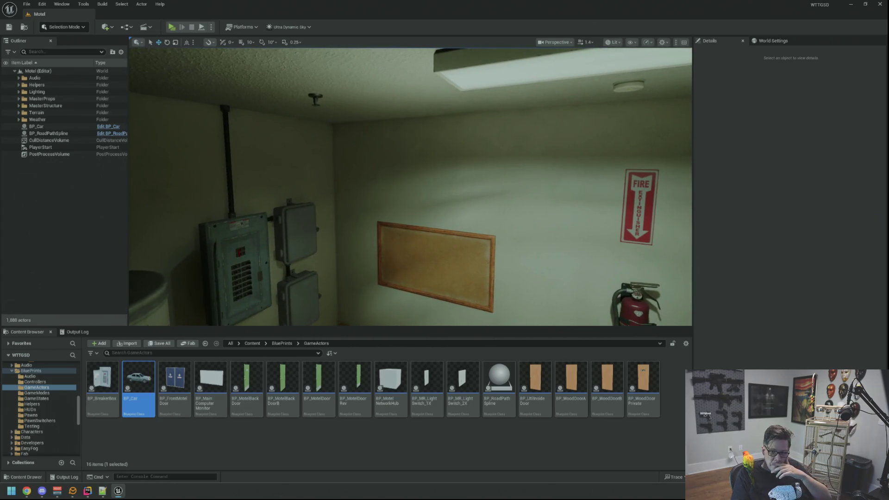
key(alt+Tab)
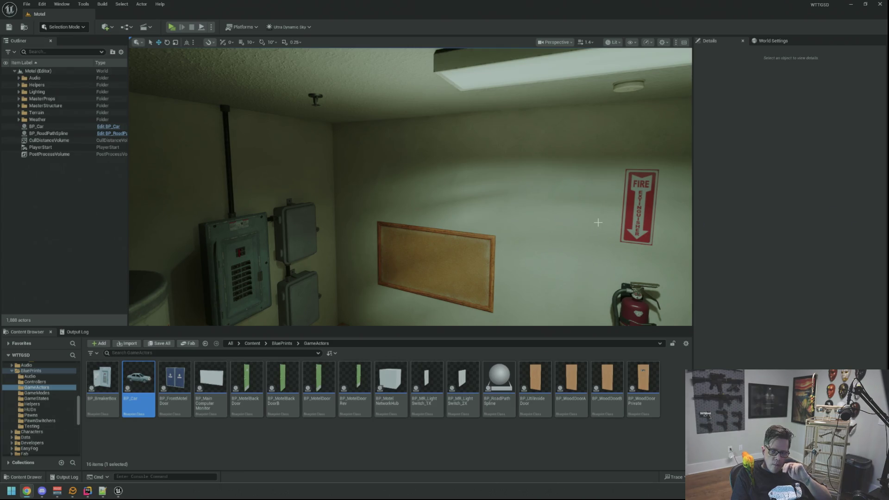
drag(558, 214, 417, 214)
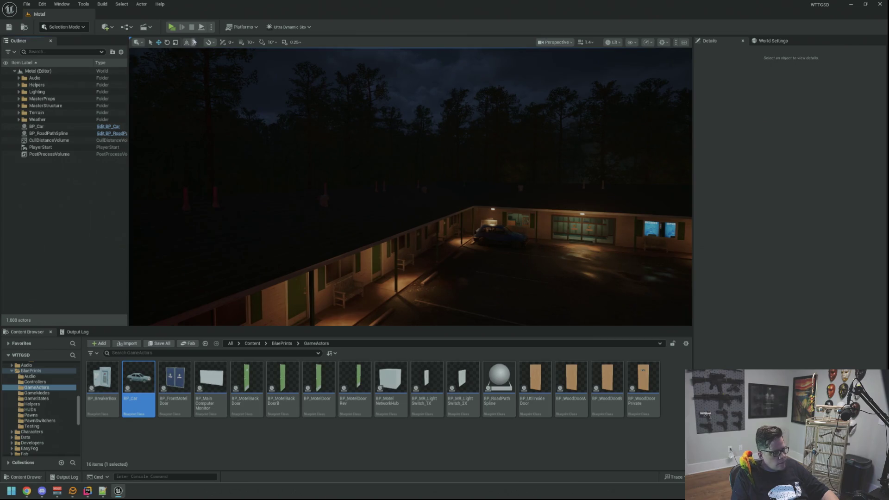
key(alt+p)
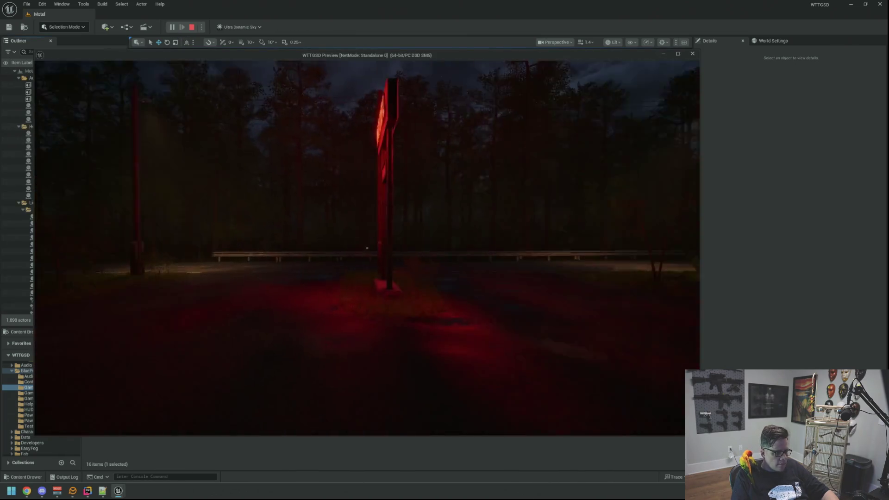
key(w)
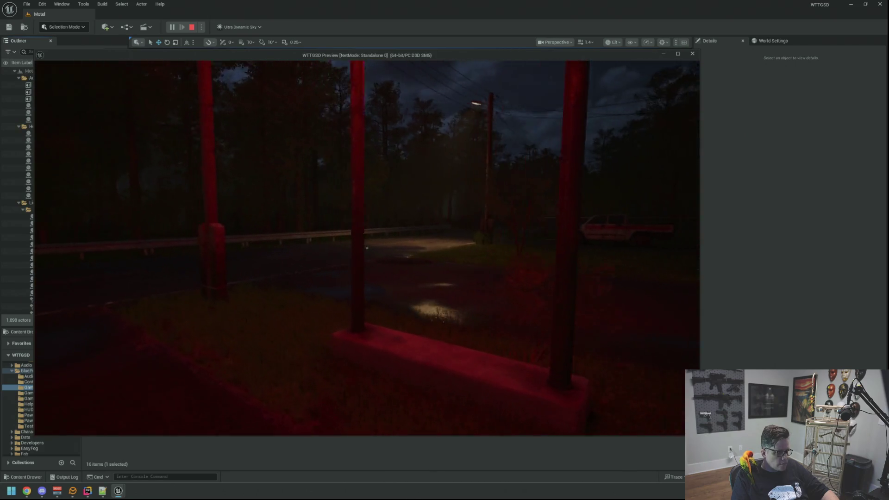
key(w)
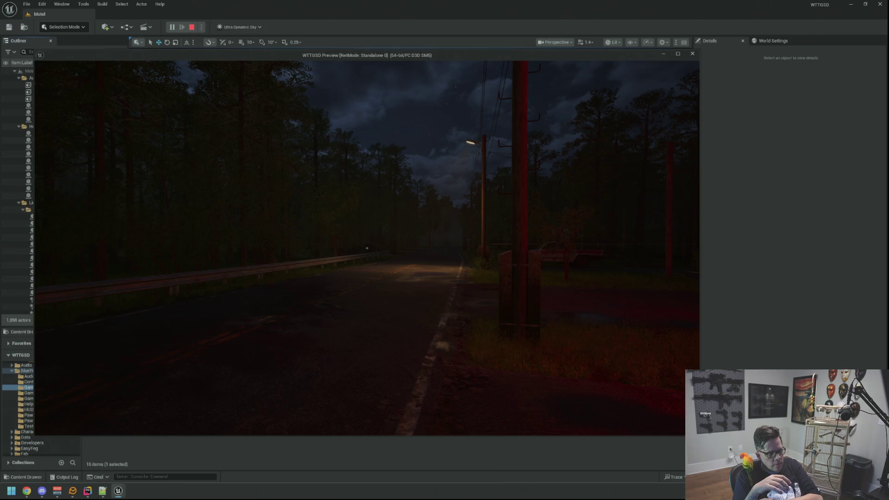
key(Escape)
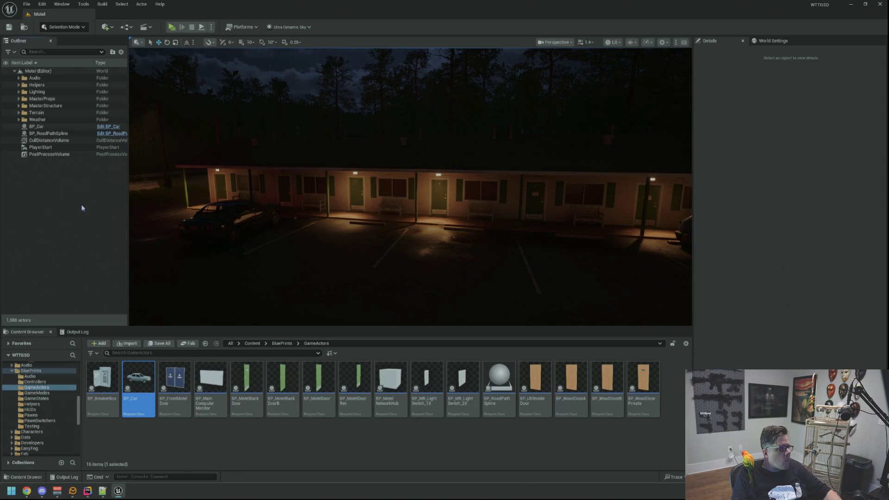
click(51, 133)
click(64, 168)
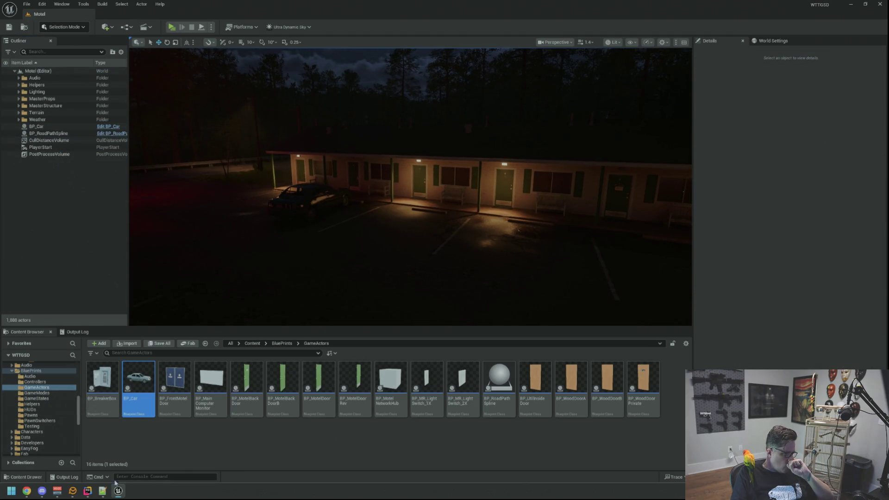
click(87, 491)
Append ->SetDelay(30.0f) to the FCTween::Play call in Car.cpp and Live Coding recompile it.
click(528, 271)
click(561, 171)
click(559, 186)
click(868, 351)
click(555, 156)
click(553, 194)
click(520, 286)
click(435, 277)
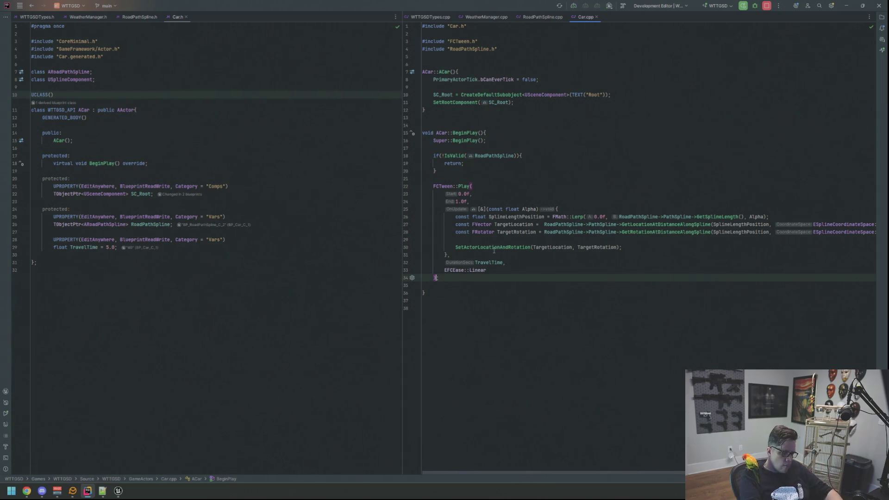
text(->SetDelay(30)
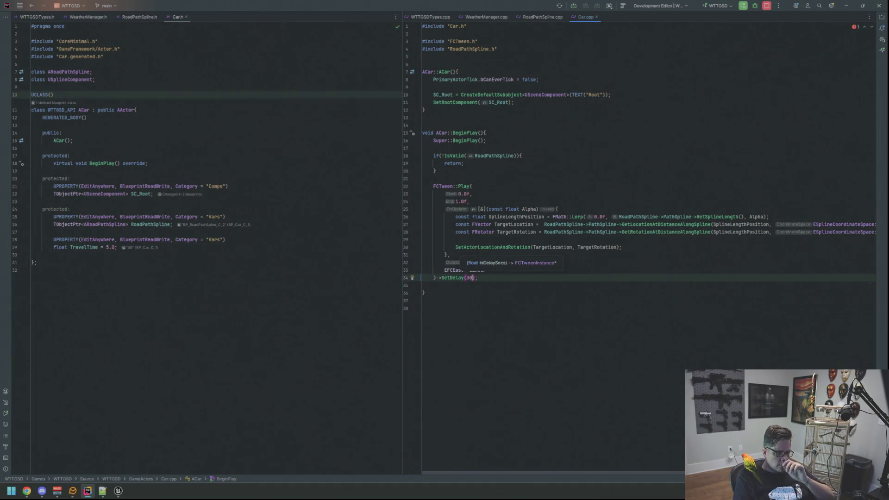
text(.0)
click(514, 277)
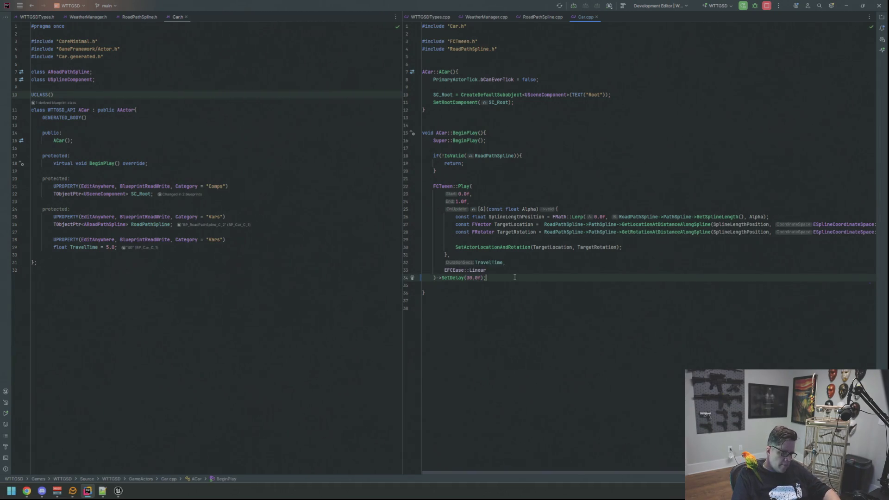
click(845, 6)
key(ctrl+alt+F11)
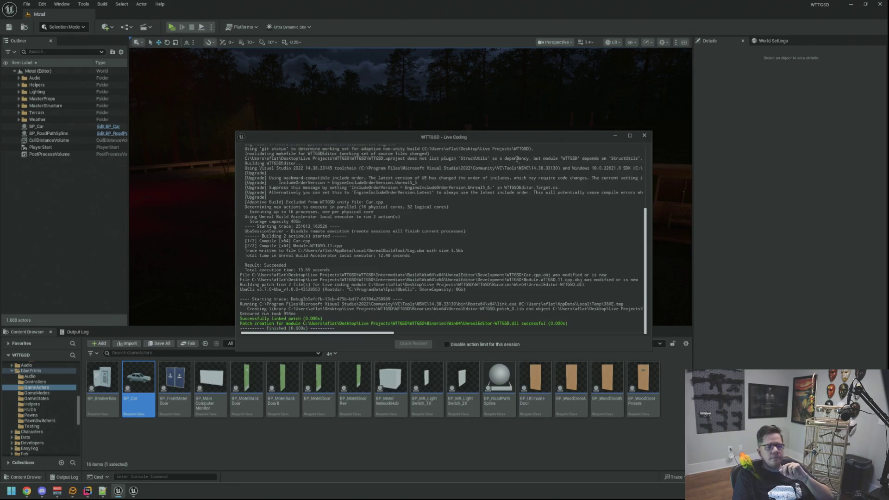
Close the Live Coding log and open BP_MainGameState from BluePrints > GameStates in the Content Browser.
click(644, 135)
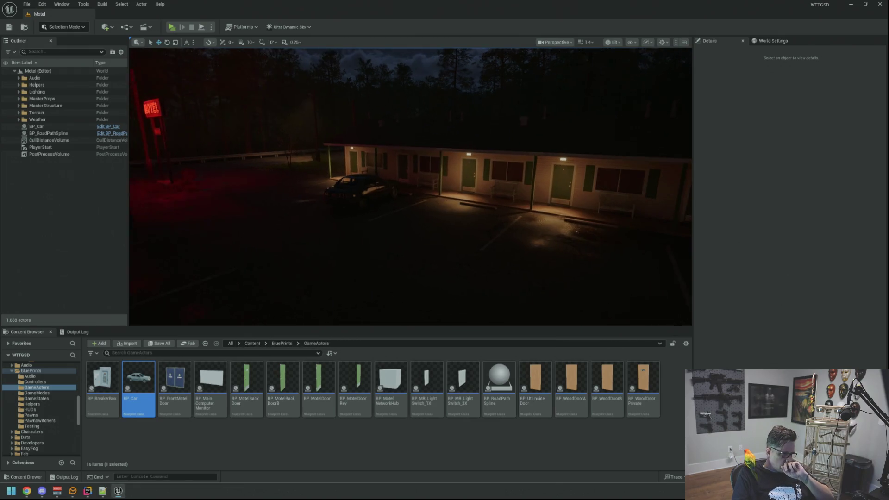
scroll(45, 407, down, 3)
click(45, 406)
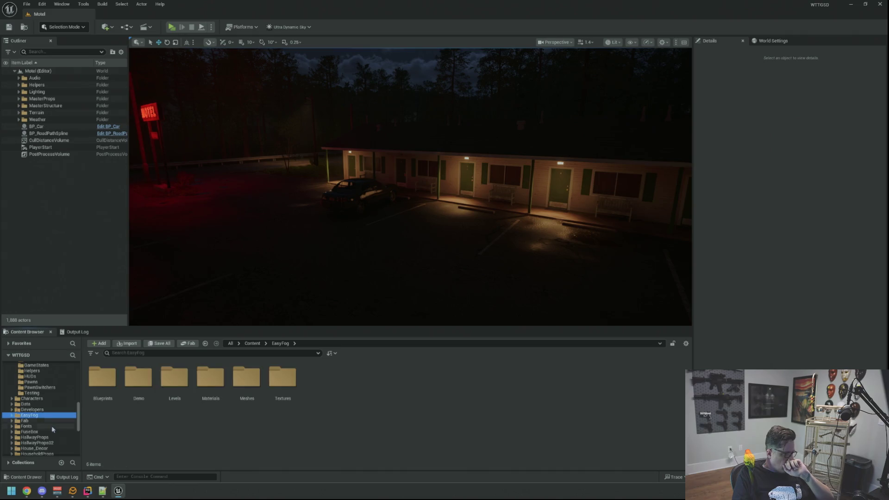
scroll(46, 406, down, 3)
click(50, 443)
scroll(51, 417, up, 1)
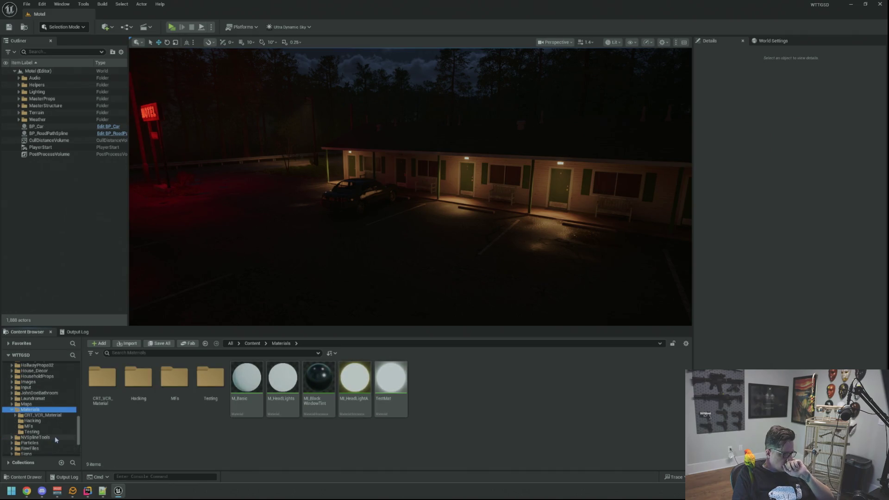
click(51, 405)
scroll(51, 405, up, 3)
scroll(50, 405, up, 3)
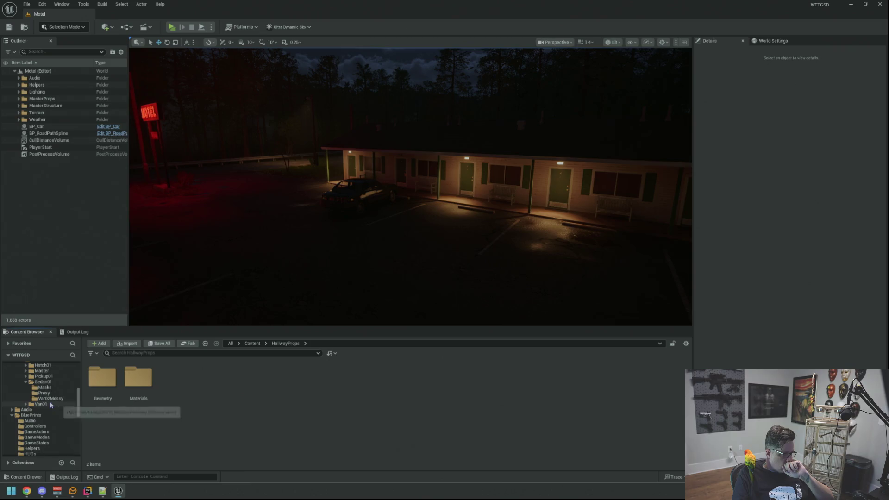
click(47, 416)
click(37, 420)
click(103, 384)
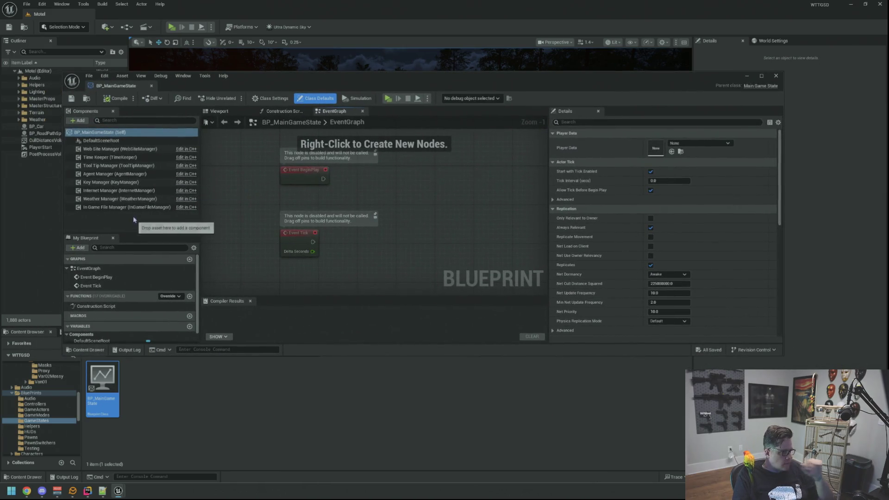
Set the Weather Manager's Trigger Weather Window to 10 and 15.
click(133, 200)
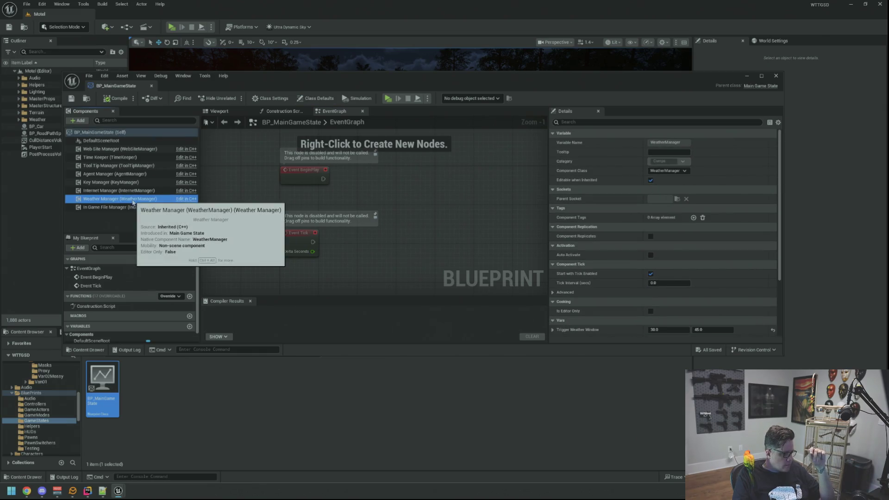
scroll(667, 180, down, 3)
click(668, 241)
key(Tab)
text(15)
key(Return)
Save and close BP_MainGameState, then start a play test of the level.
click(71, 98)
click(151, 86)
click(103, 332)
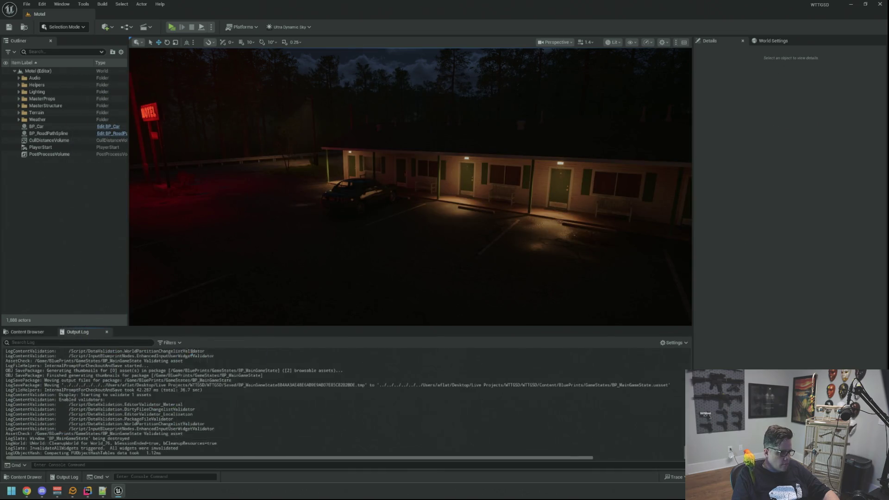
click(171, 26)
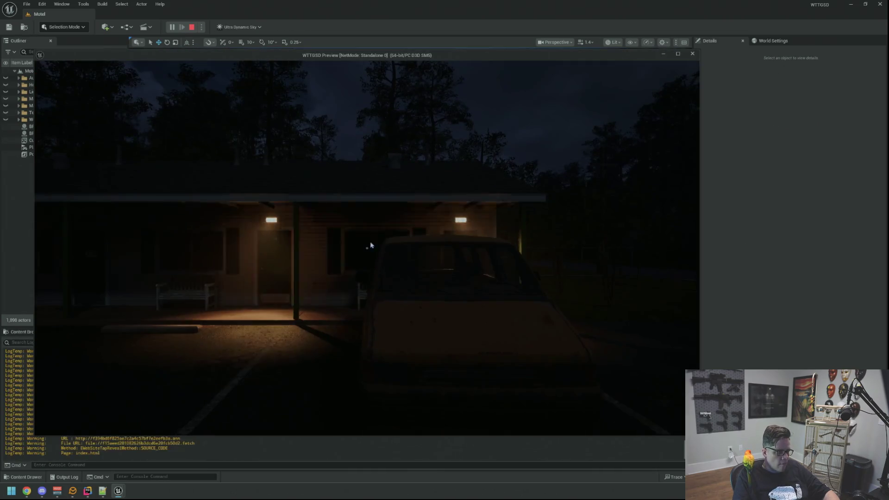